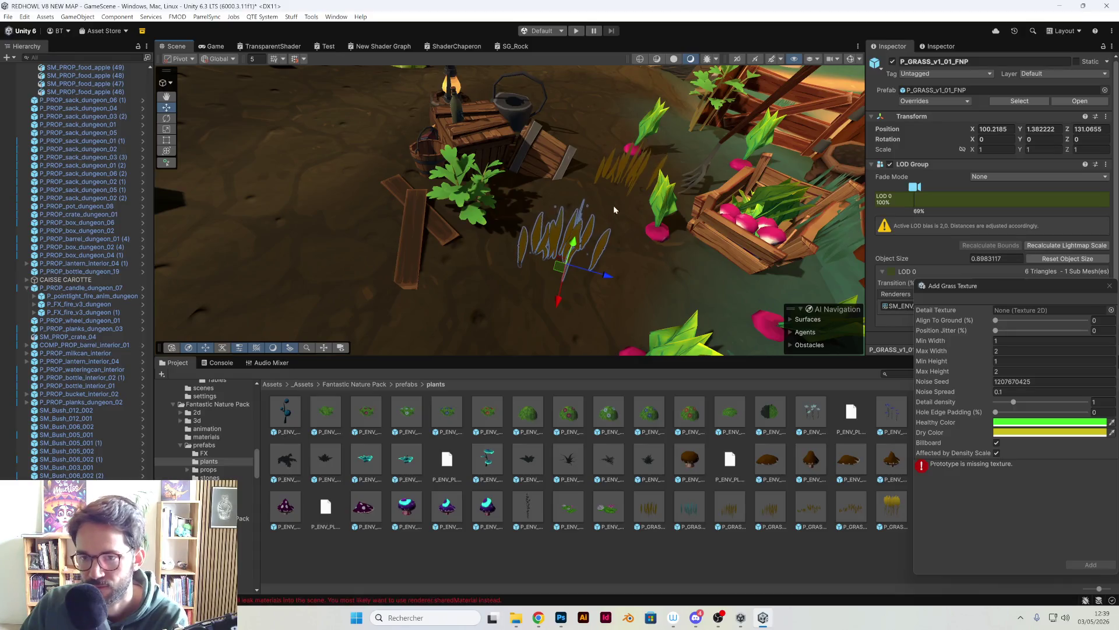
# Delete the misplaced grass tuft from the garden.
pyautogui.press('Delete')
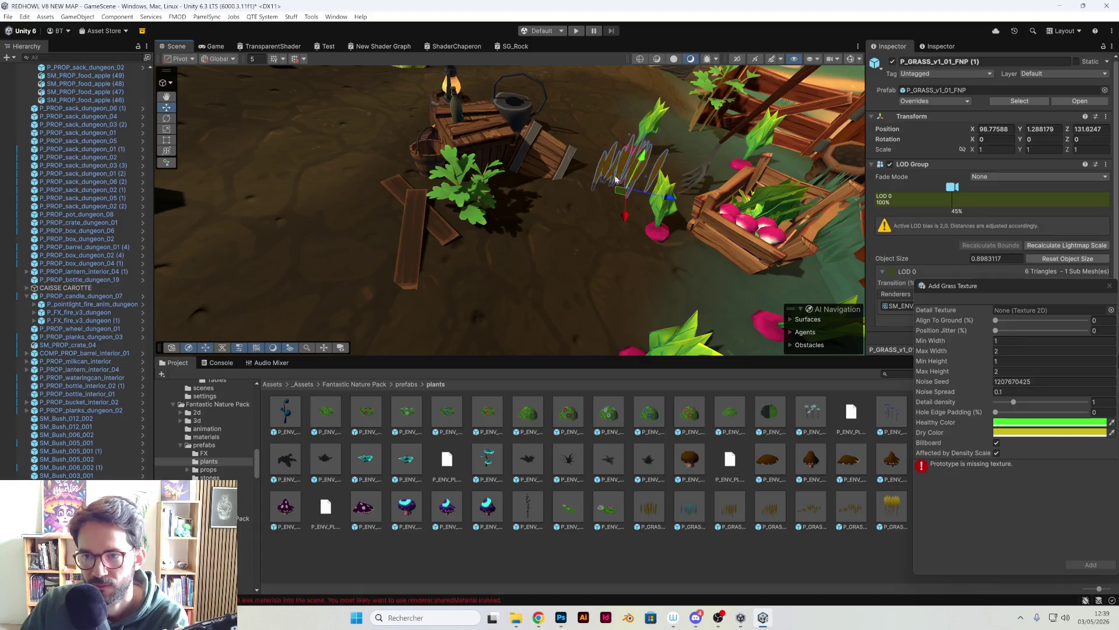
pyautogui.moveTo(622, 166); pyautogui.dragTo(566, 244)
pyautogui.scroll(-5, 208, 472)
pyautogui.scroll(-3, 208, 472)
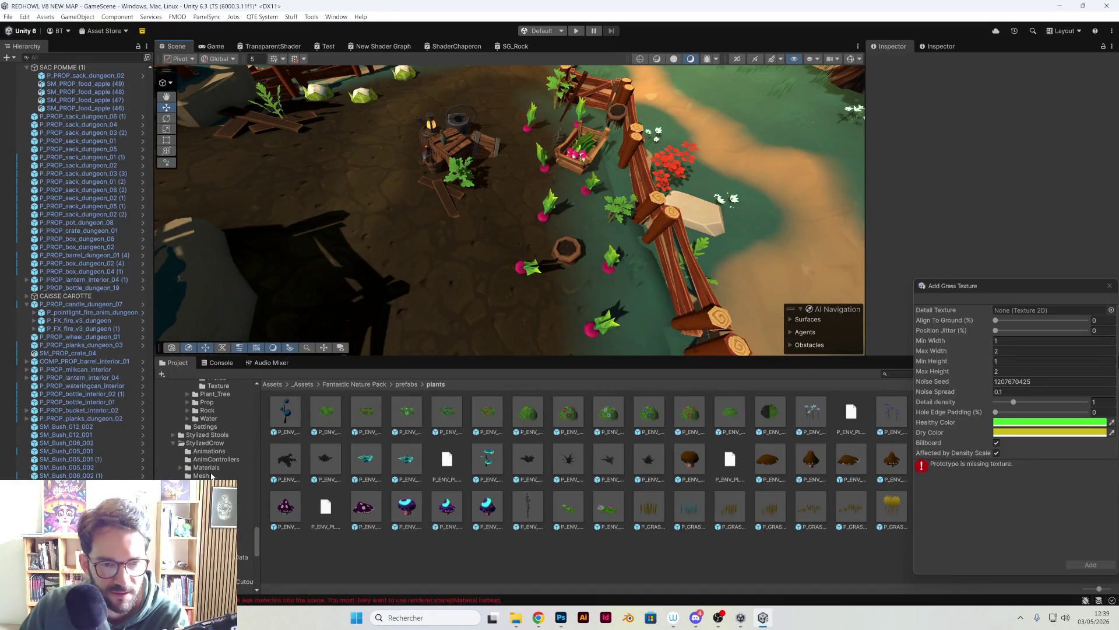
# Open the Plant_Grass Prefab folder and drop an SM_Grass prefab into the scene near the fence.
pyautogui.click(219, 453)
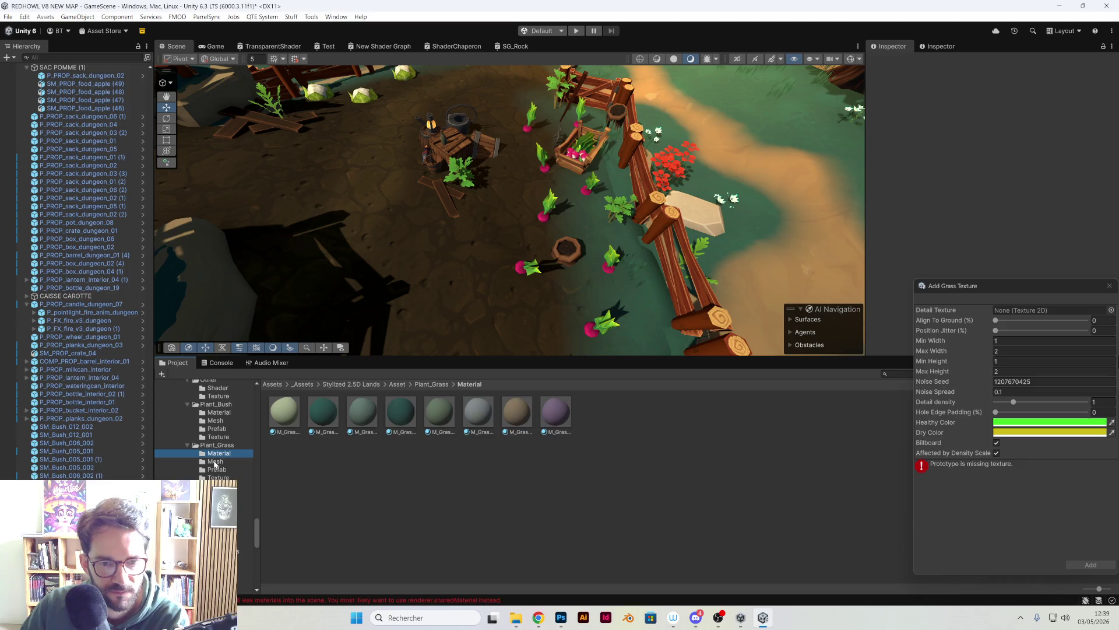
pyautogui.click(216, 461)
pyautogui.click(217, 470)
pyautogui.click(218, 478)
pyautogui.click(215, 470)
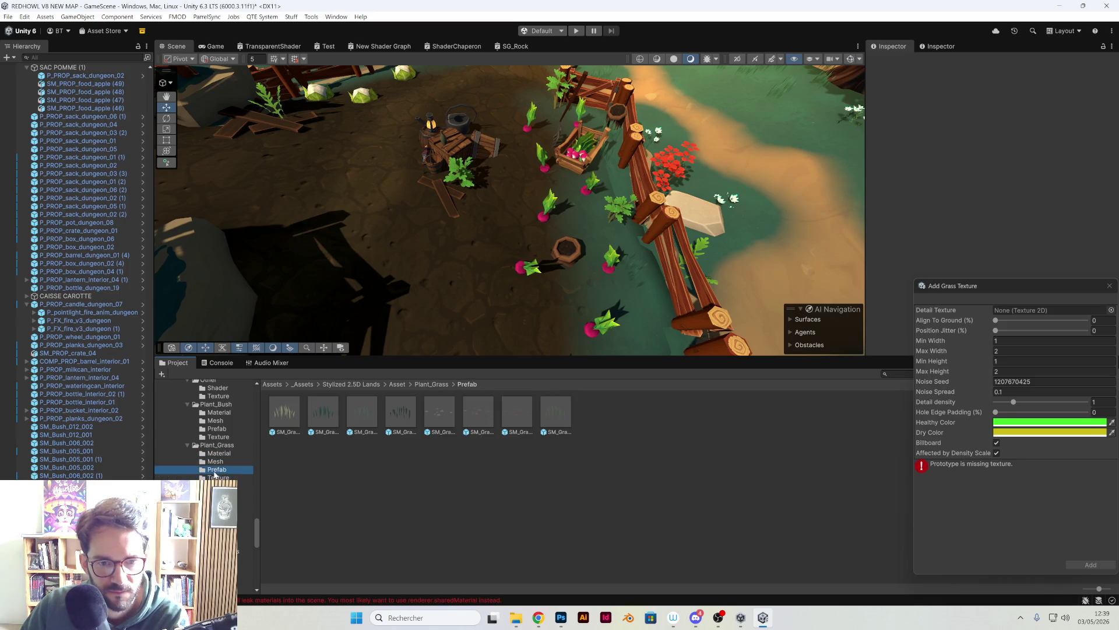
pyautogui.moveTo(282, 422)
pyautogui.mouseDown()
pyautogui.moveTo(479, 251)
pyautogui.moveTo(587, 232)
pyautogui.mouseUp()
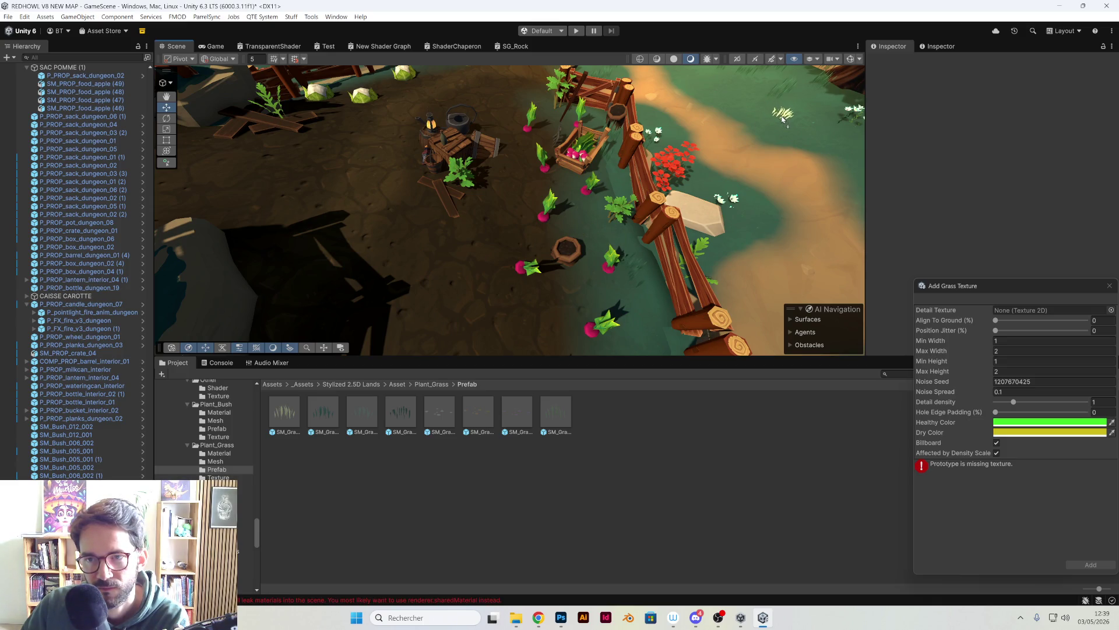
# Place SM_Grass tufts near the fence and on the dirt path.
pyautogui.moveTo(295, 408); pyautogui.dragTo(699, 248)
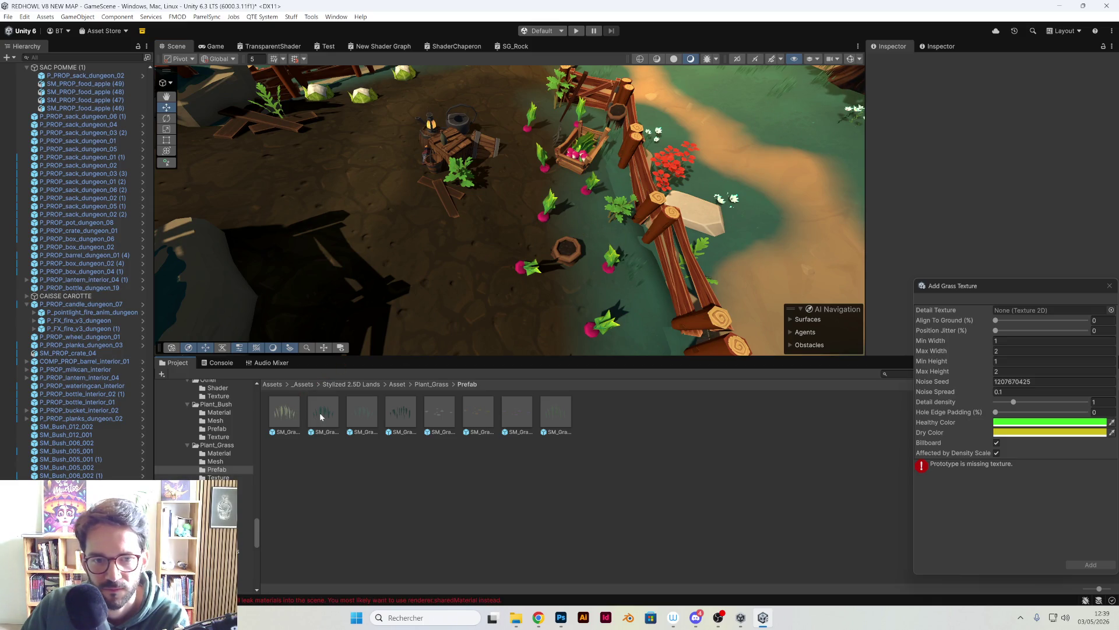
pyautogui.moveTo(776, 111)
pyautogui.mouseDown()
pyautogui.moveTo(657, 205)
pyautogui.moveTo(656, 322)
pyautogui.moveTo(639, 243)
pyautogui.moveTo(670, 200)
pyautogui.moveTo(646, 175)
pyautogui.moveTo(609, 157)
pyautogui.moveTo(513, 222)
pyautogui.mouseUp()
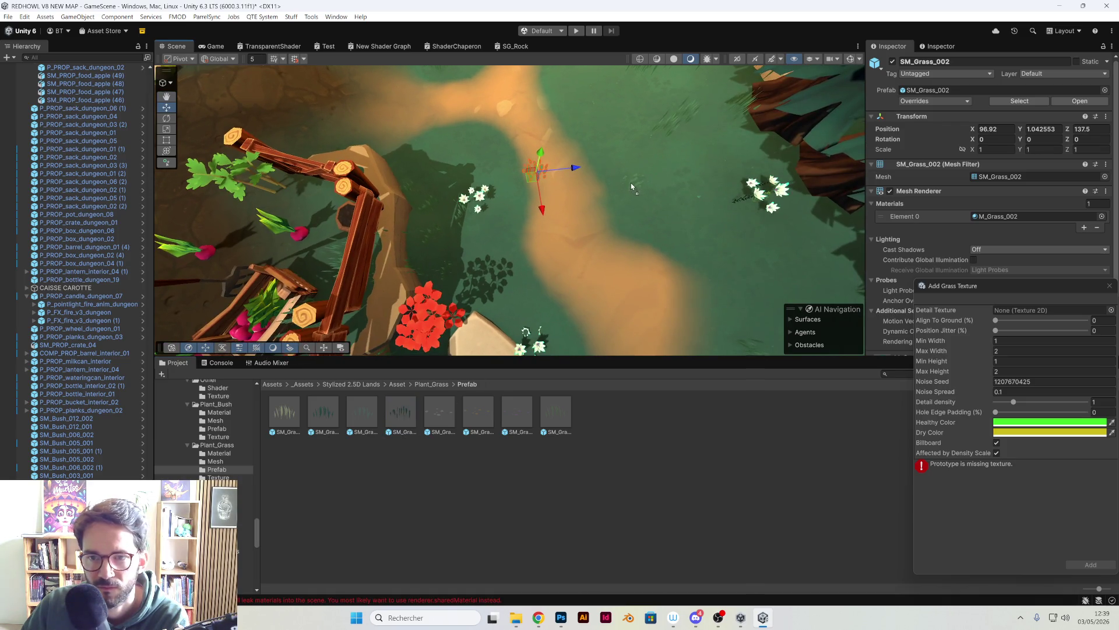
pyautogui.click(597, 178)
pyautogui.moveTo(597, 178)
pyautogui.mouseDown()
pyautogui.moveTo(677, 176)
pyautogui.moveTo(492, 210)
pyautogui.moveTo(491, 115)
pyautogui.moveTo(485, 313)
pyautogui.mouseUp()
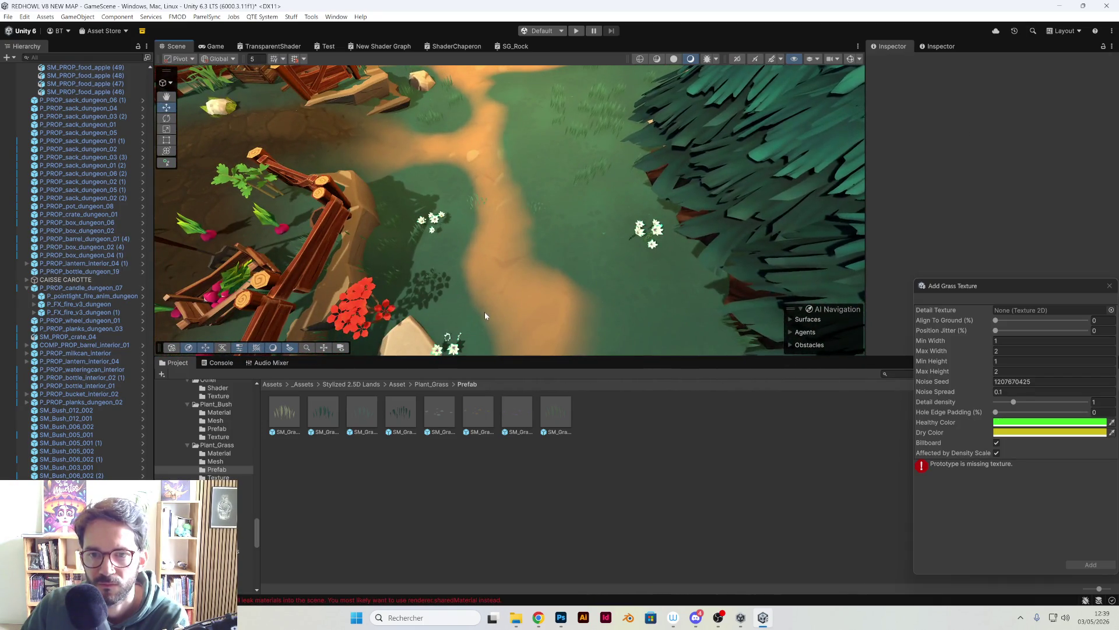
pyautogui.moveTo(480, 267); pyautogui.dragTo(507, 263)
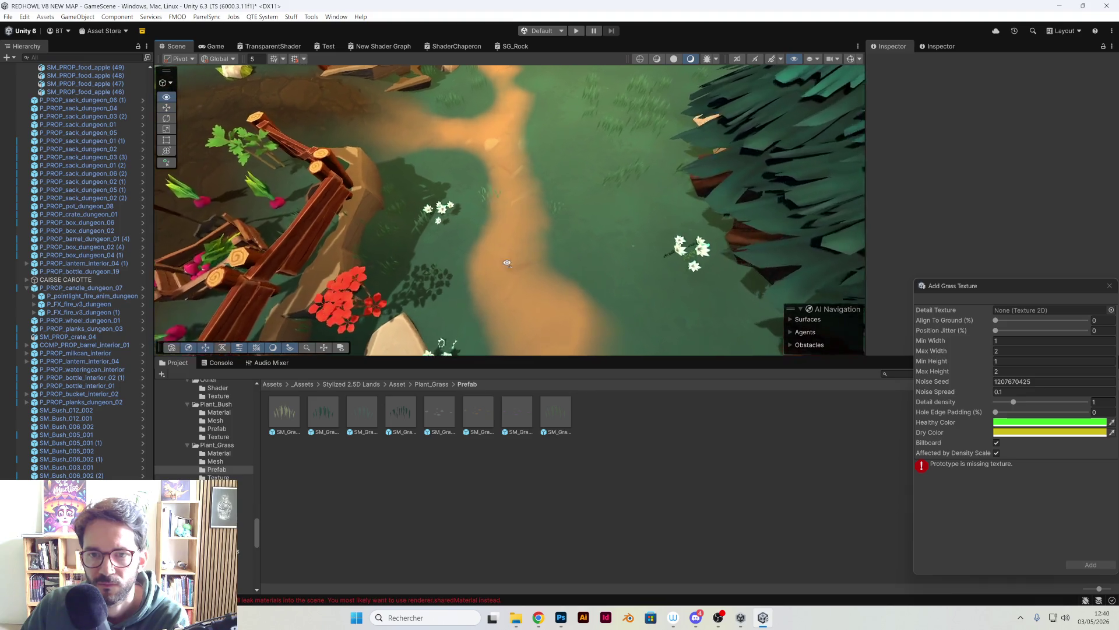
pyautogui.scroll(5, 508, 263)
pyautogui.click(613, 210)
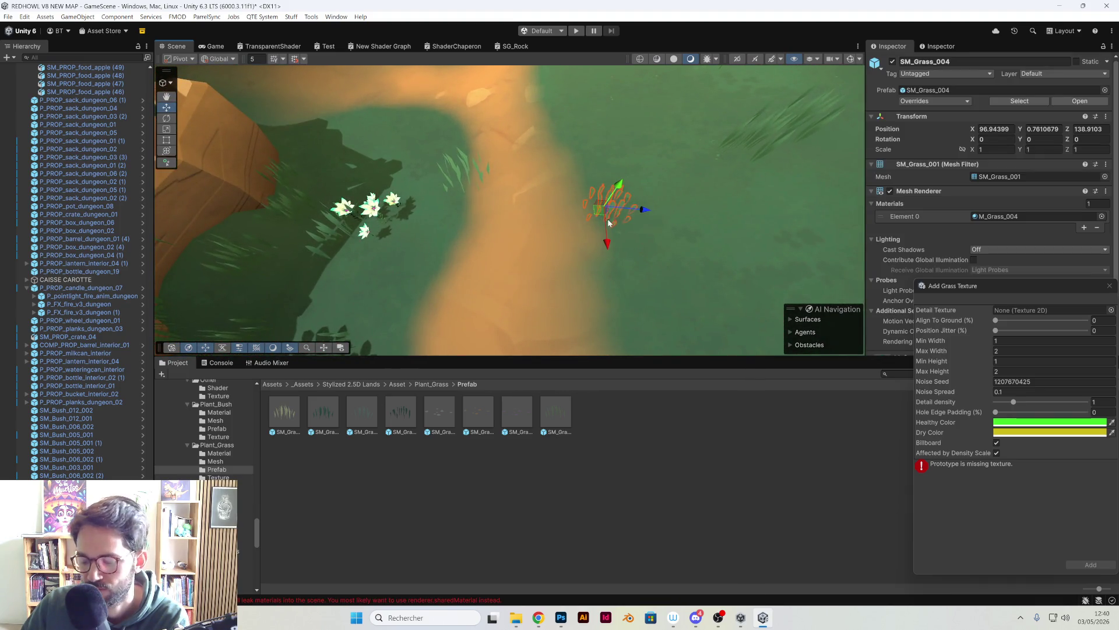
pyautogui.click(459, 182)
pyautogui.click(460, 173)
pyautogui.click(497, 219)
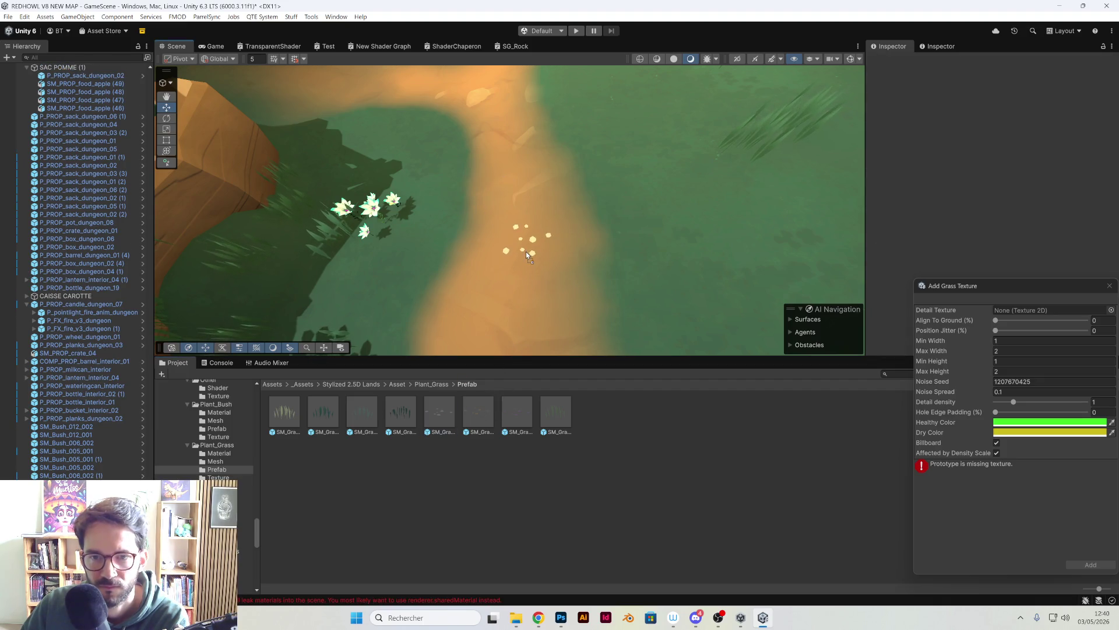
# Add a small flowered tuft by the white flowers and a grass tuft against the rock by the dock.
pyautogui.click(526, 255)
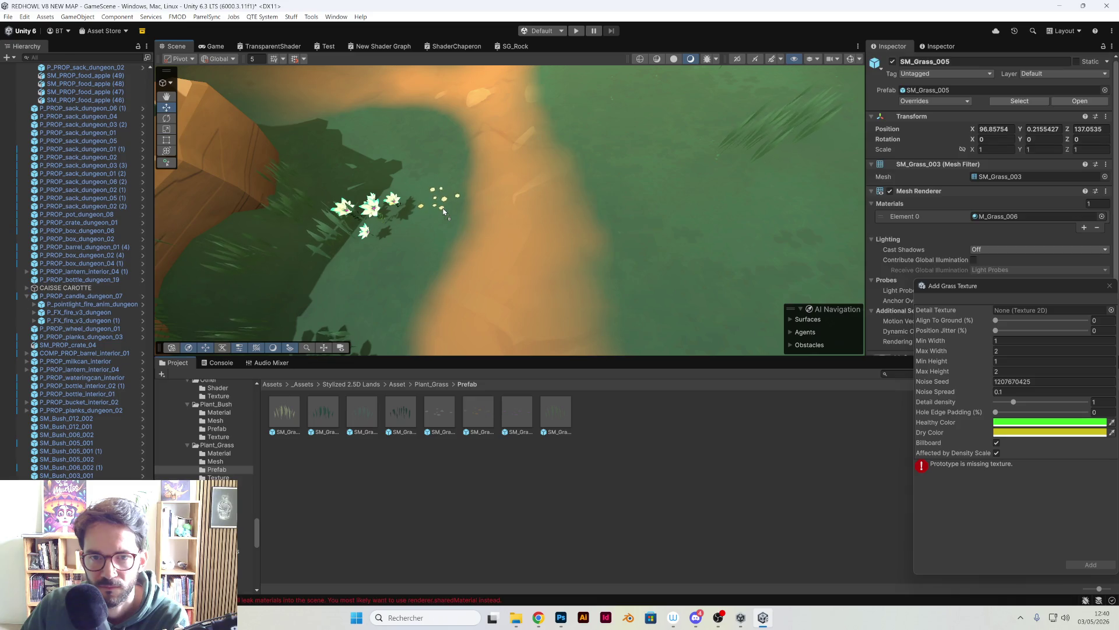
pyautogui.moveTo(525, 255)
pyautogui.mouseDown()
pyautogui.moveTo(370, 204)
pyautogui.moveTo(348, 134)
pyautogui.mouseUp()
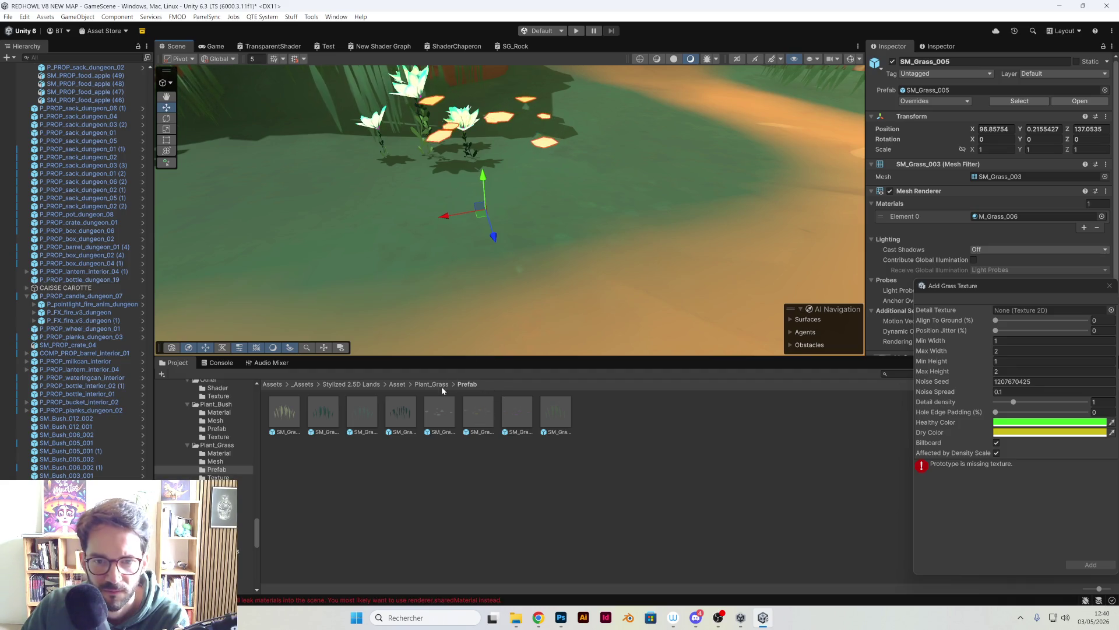
pyautogui.click(477, 144)
pyautogui.scroll(-5, 476, 144)
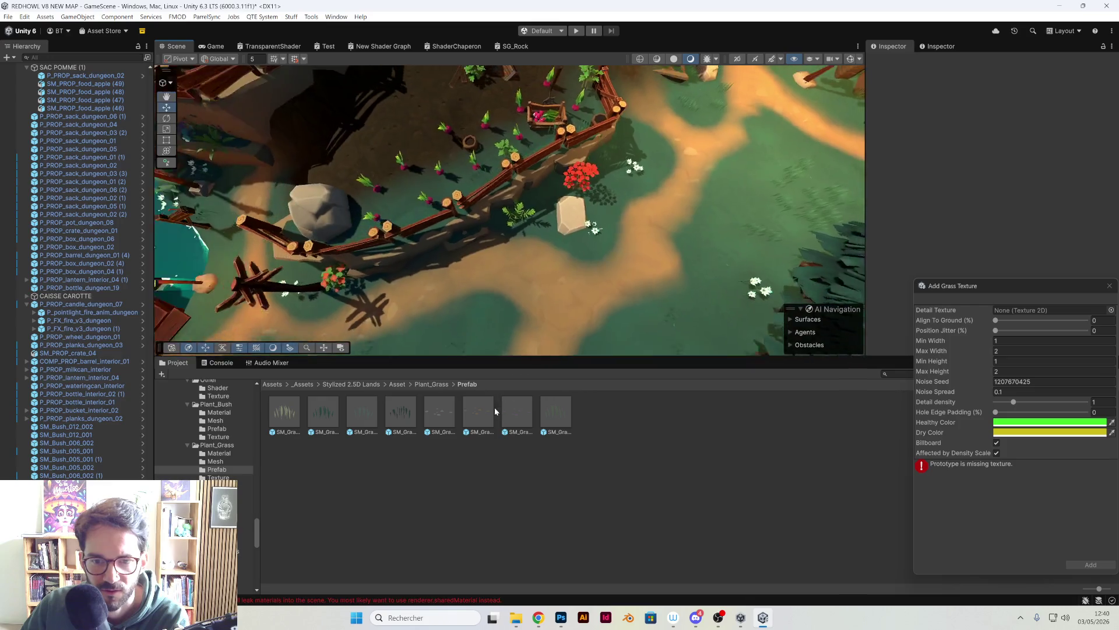
pyautogui.moveTo(485, 301)
pyautogui.mouseDown()
pyautogui.moveTo(438, 367)
pyautogui.moveTo(442, 199)
pyautogui.mouseUp()
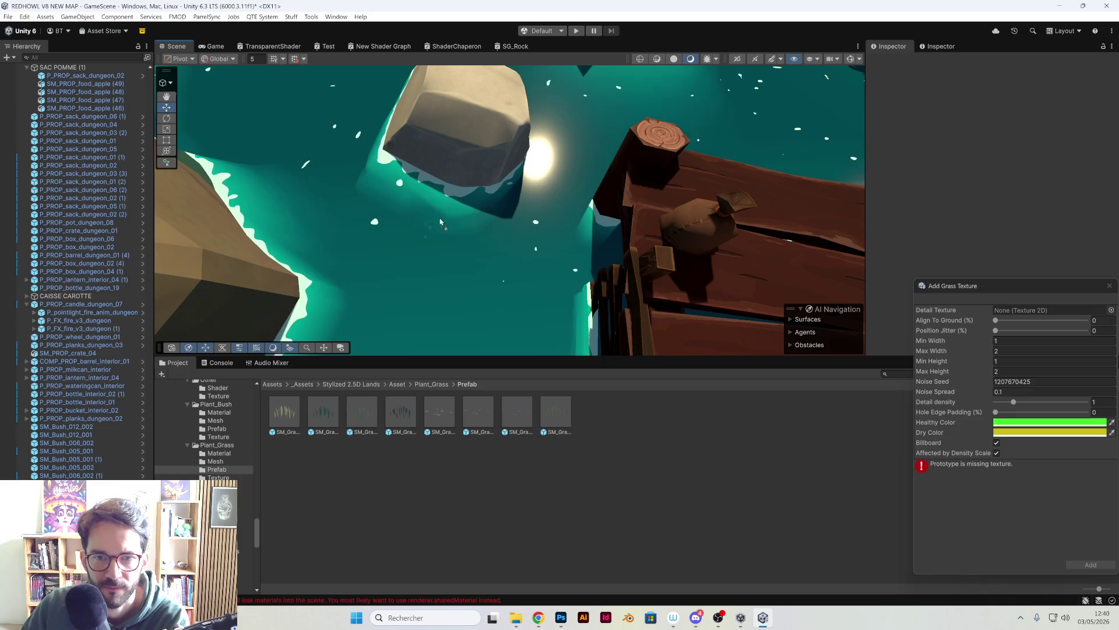
pyautogui.click(424, 186)
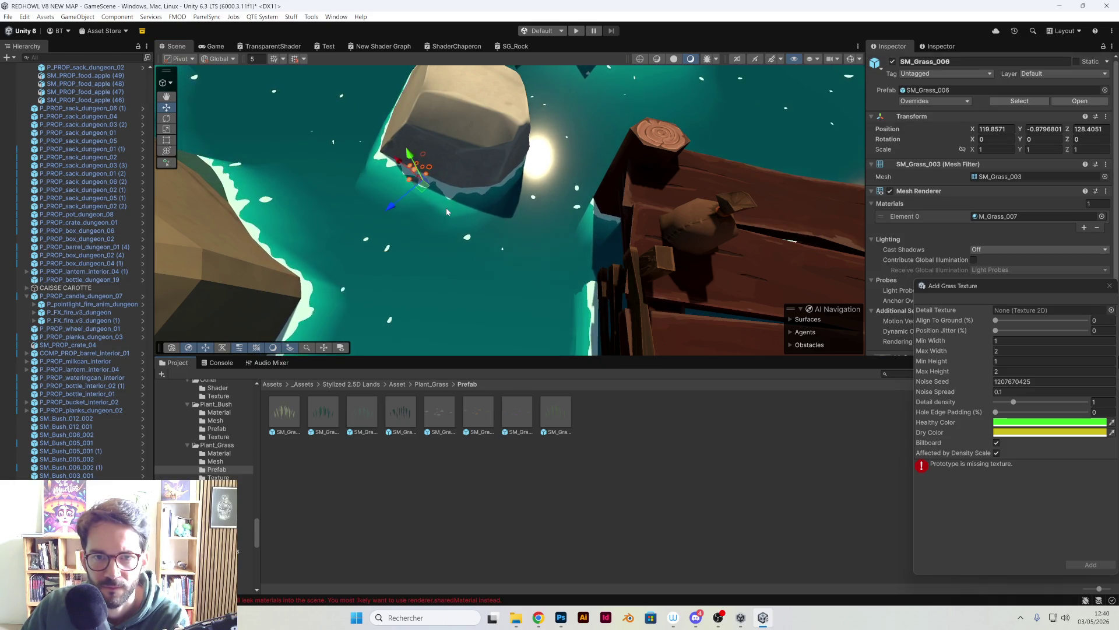
pyautogui.moveTo(446, 207)
pyautogui.mouseDown()
pyautogui.moveTo(486, 193)
pyautogui.moveTo(489, 232)
pyautogui.moveTo(541, 228)
pyautogui.moveTo(609, 198)
pyautogui.moveTo(607, 361)
pyautogui.mouseUp()
pyautogui.click(530, 230)
pyautogui.click(536, 245)
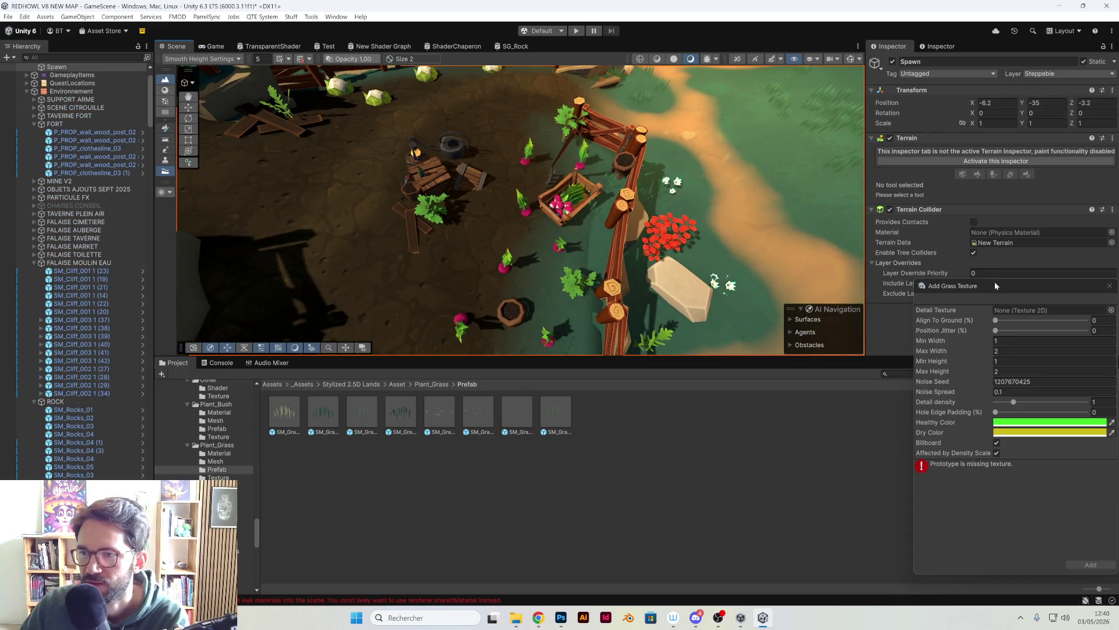
# Browse the Project panel to the Fantastic Nature Pack plant prefabs.
pyautogui.moveTo(995, 281); pyautogui.dragTo(741, 224)
pyautogui.scroll(5, 180, 469)
pyautogui.scroll(3, 181, 469)
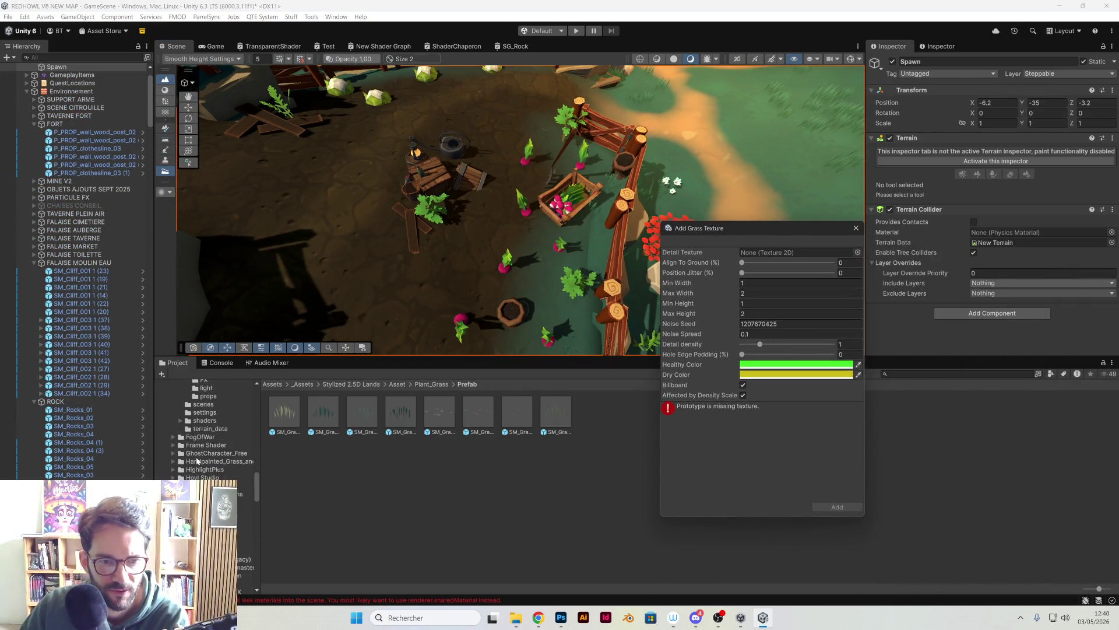
pyautogui.scroll(3, 199, 466)
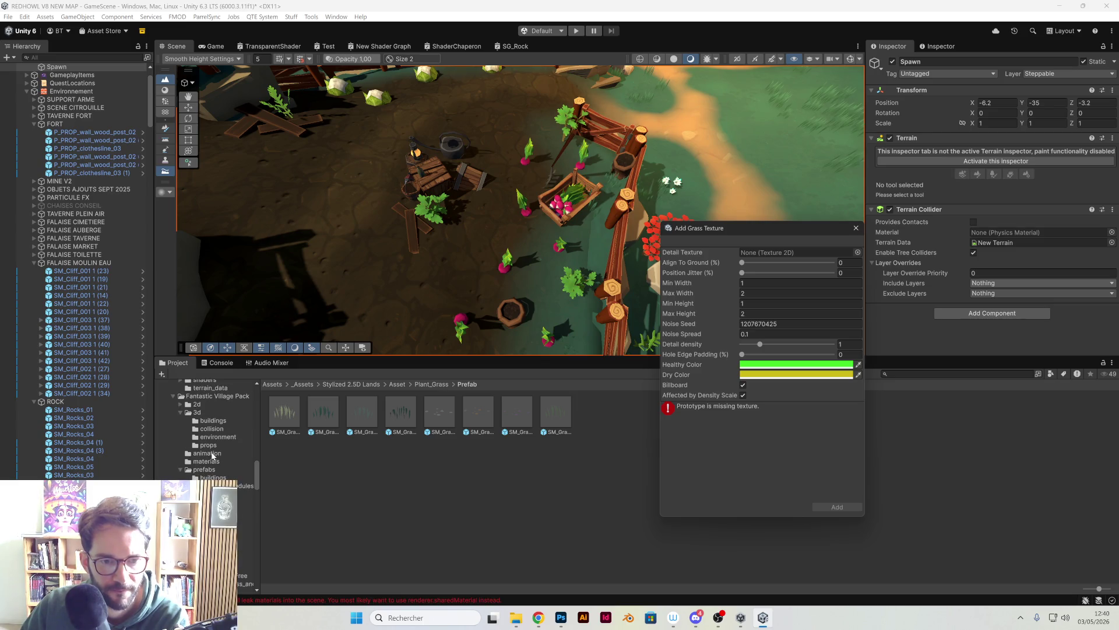
pyautogui.scroll(3, 222, 435)
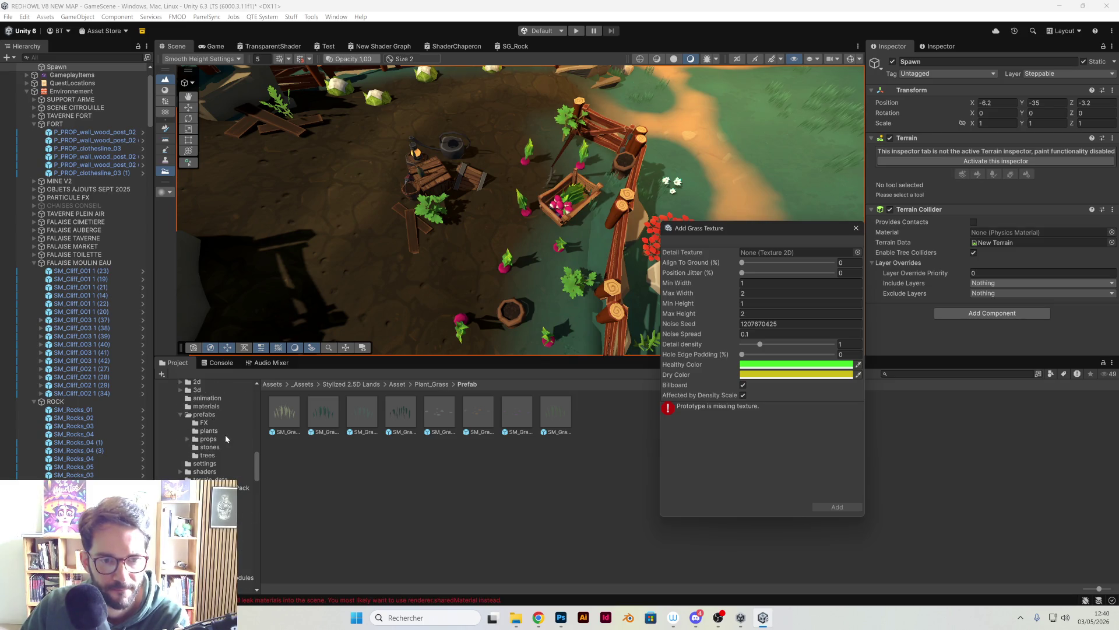
pyautogui.scroll(3, 221, 451)
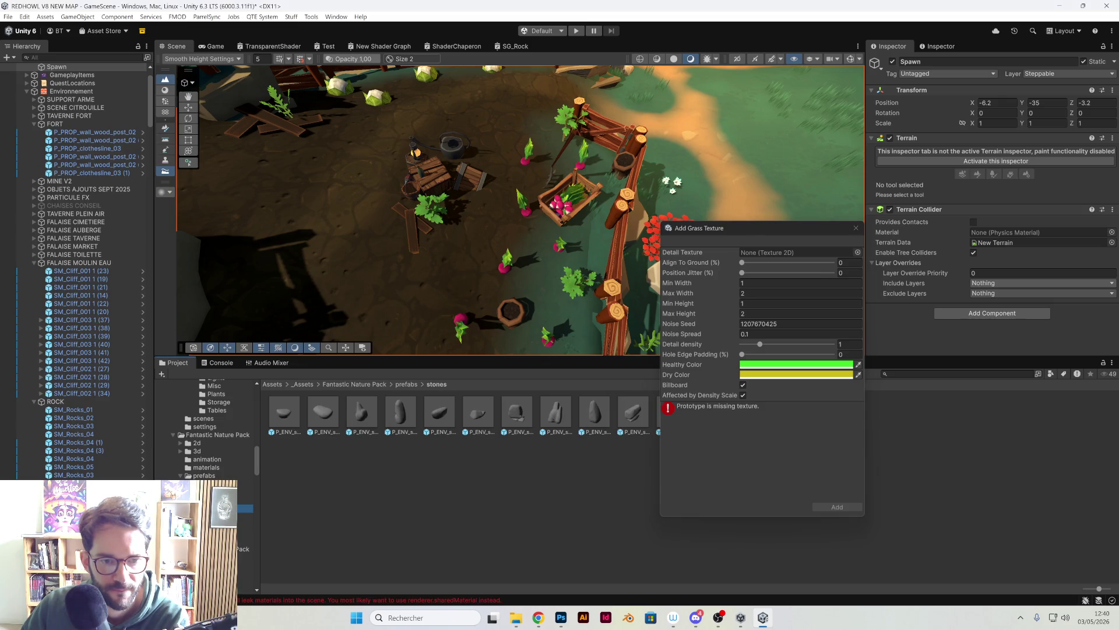
pyautogui.click(245, 516)
pyautogui.click(245, 491)
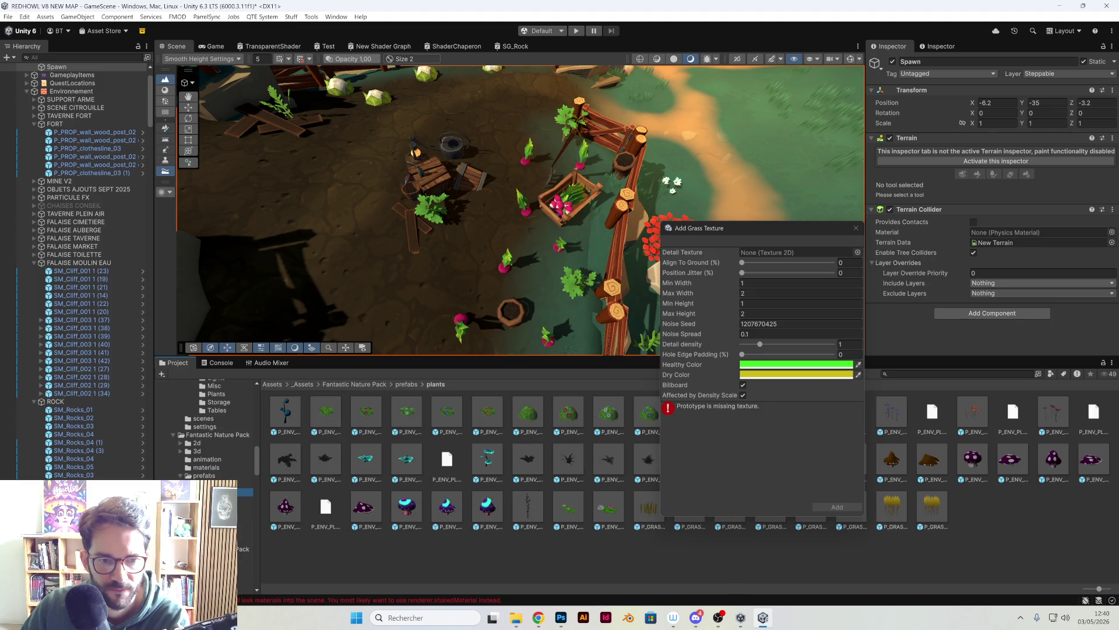
# Try P_GRASS as the Detail Texture, then dismiss the texture picker and Add Grass Texture dialog.
pyautogui.moveTo(729, 228); pyautogui.dragTo(417, 216)
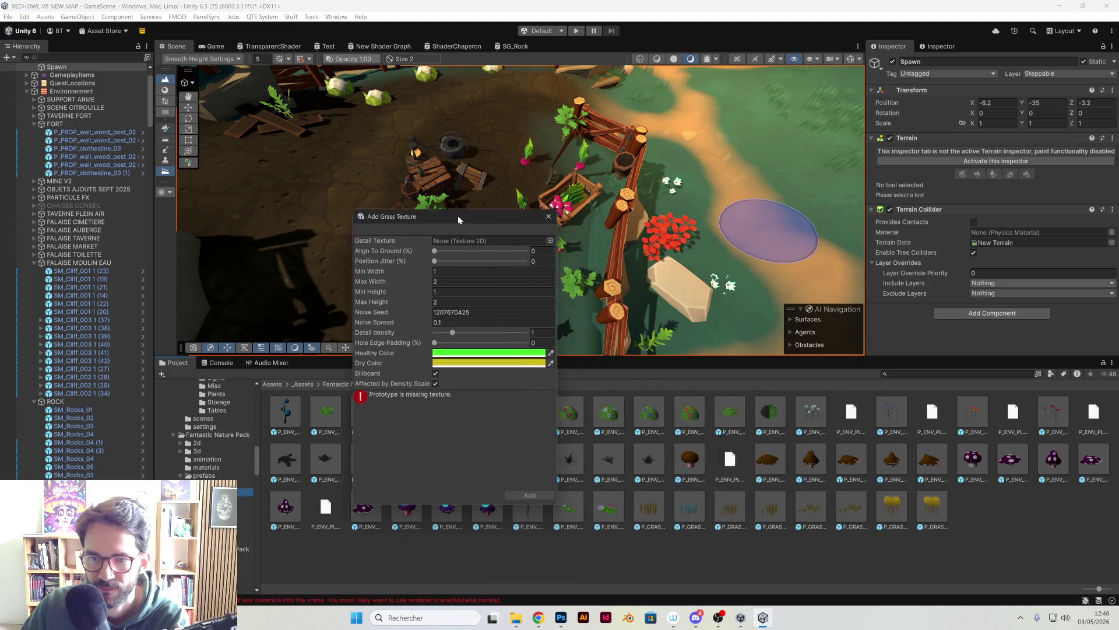
pyautogui.moveTo(643, 519)
pyautogui.mouseDown()
pyautogui.moveTo(477, 233)
pyautogui.moveTo(662, 513)
pyautogui.mouseUp()
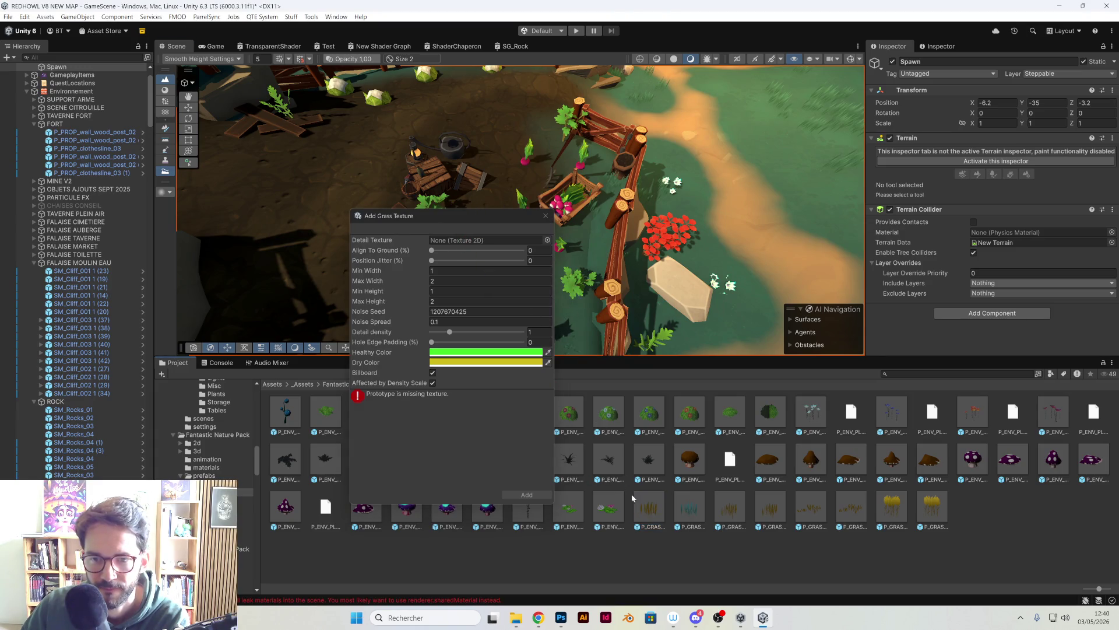
pyautogui.click(548, 240)
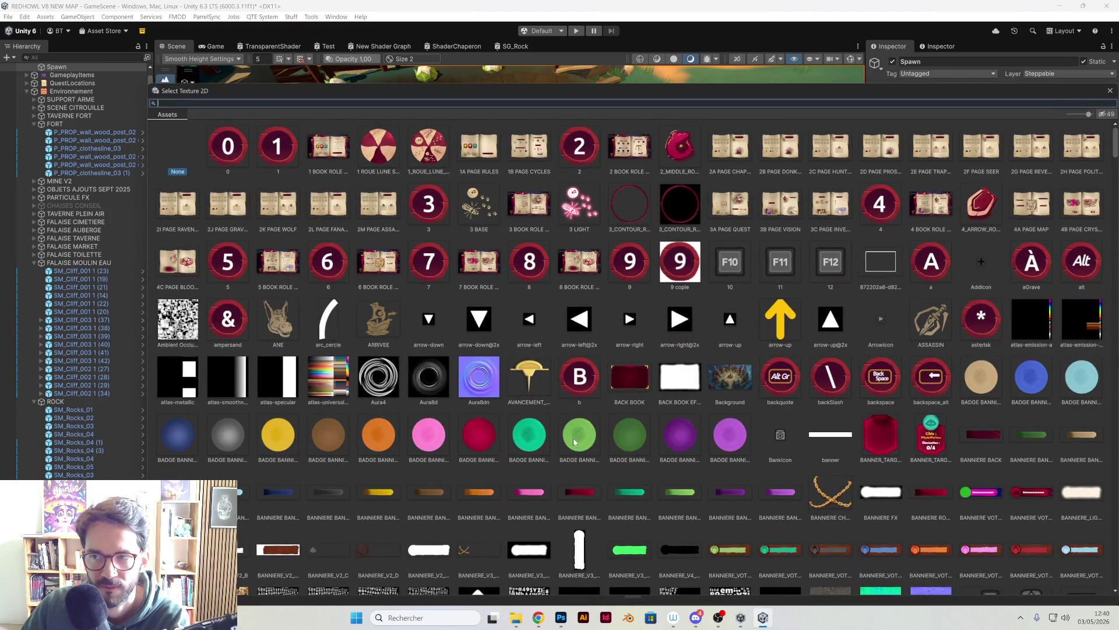
pyautogui.click(1109, 91)
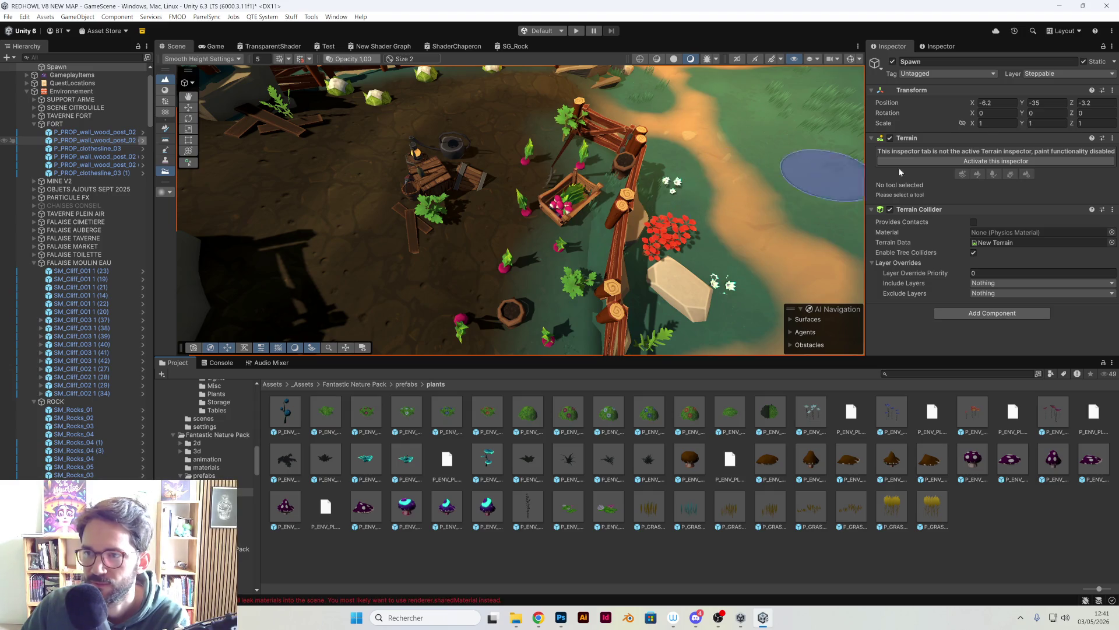
# Switch the terrain to Paint Details and assign P_GRASS_v1_01_FNP as a detail mesh.
pyautogui.click(933, 162)
pyautogui.click(992, 152)
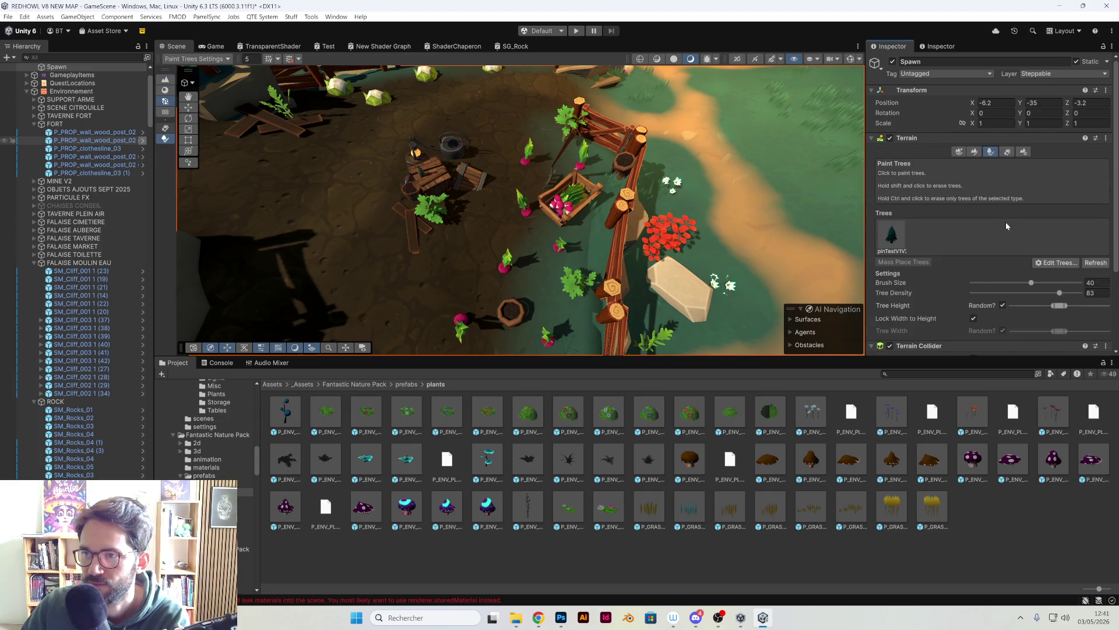
pyautogui.click(1007, 152)
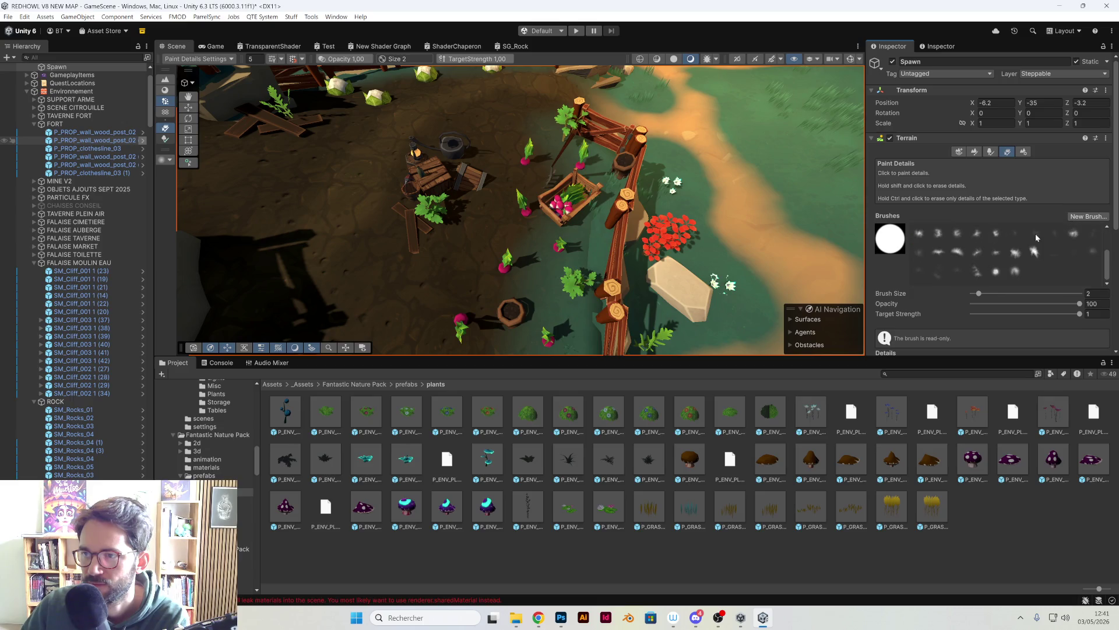
pyautogui.scroll(-5, 1093, 239)
pyautogui.click(1058, 265)
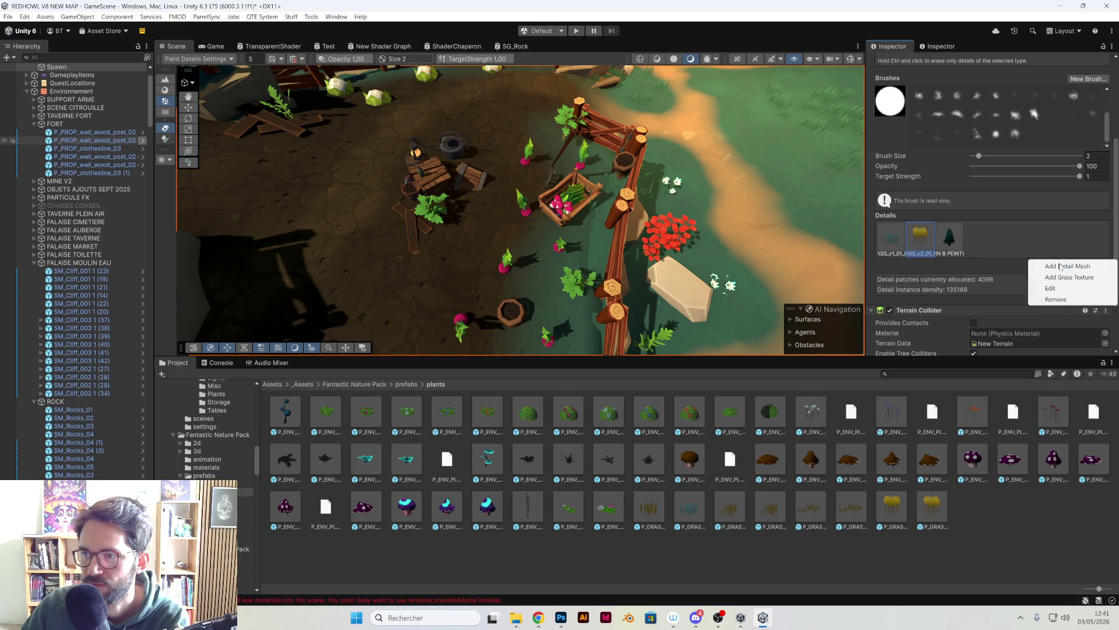
pyautogui.click(1080, 267)
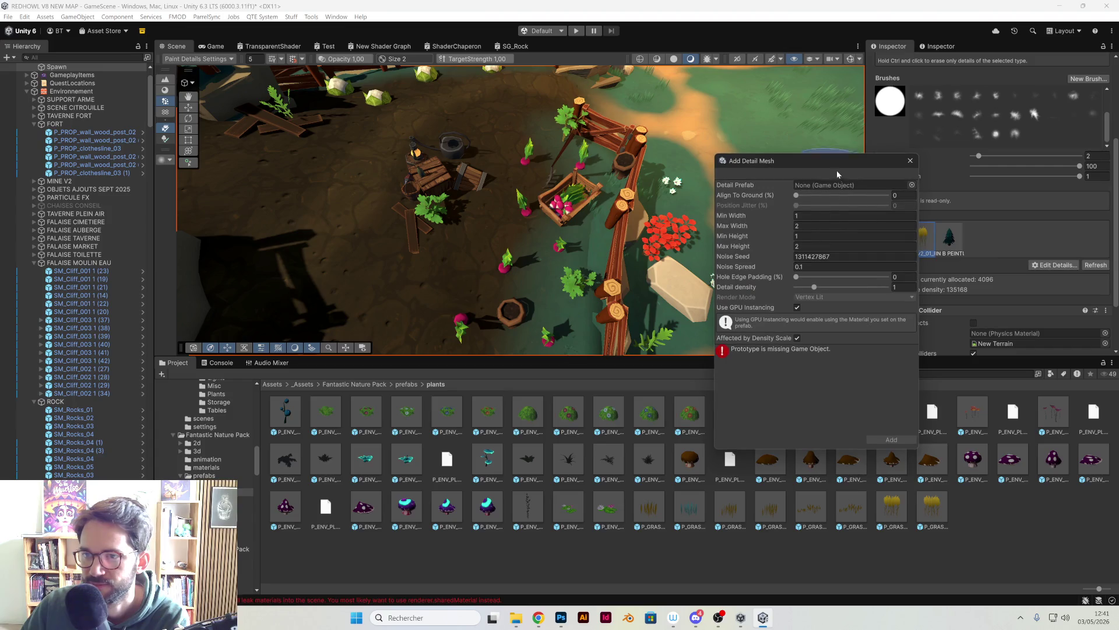
pyautogui.moveTo(659, 510)
pyautogui.mouseDown()
pyautogui.moveTo(758, 361)
pyautogui.moveTo(835, 188)
pyautogui.mouseUp()
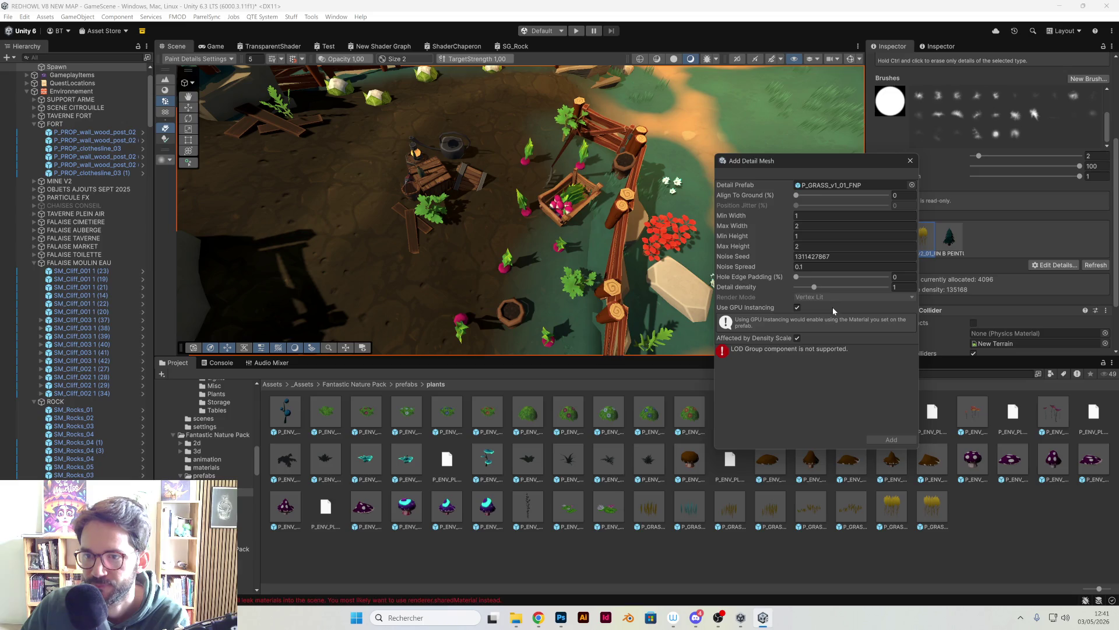
# Paint a clump of yellow grass near the crate and close the detail mesh settings.
pyautogui.click(496, 227)
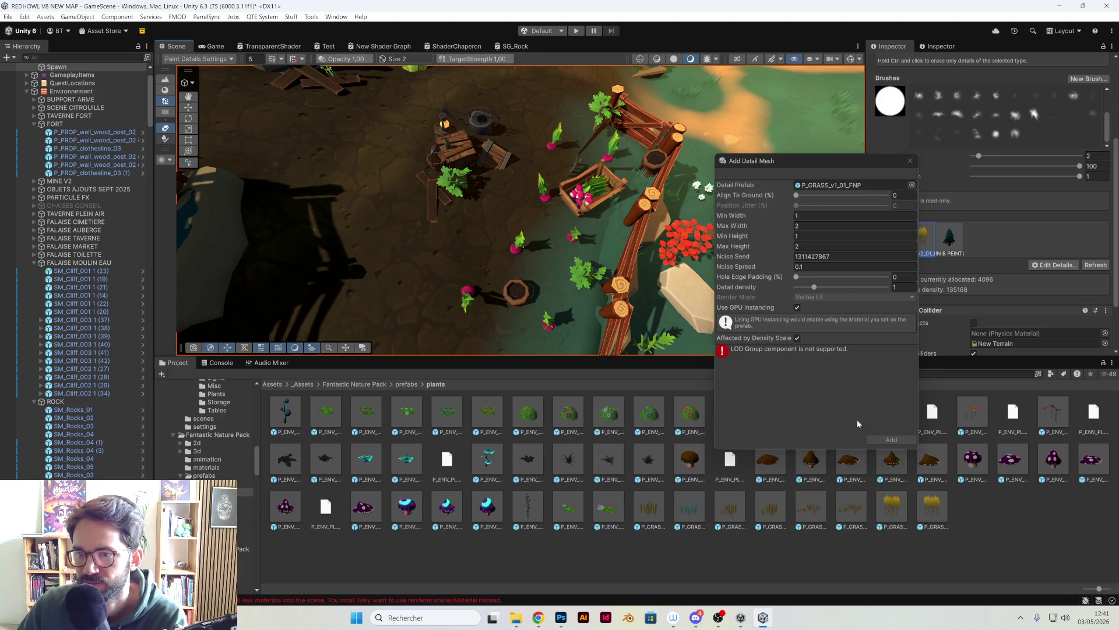
pyautogui.moveTo(861, 162); pyautogui.dragTo(751, 114)
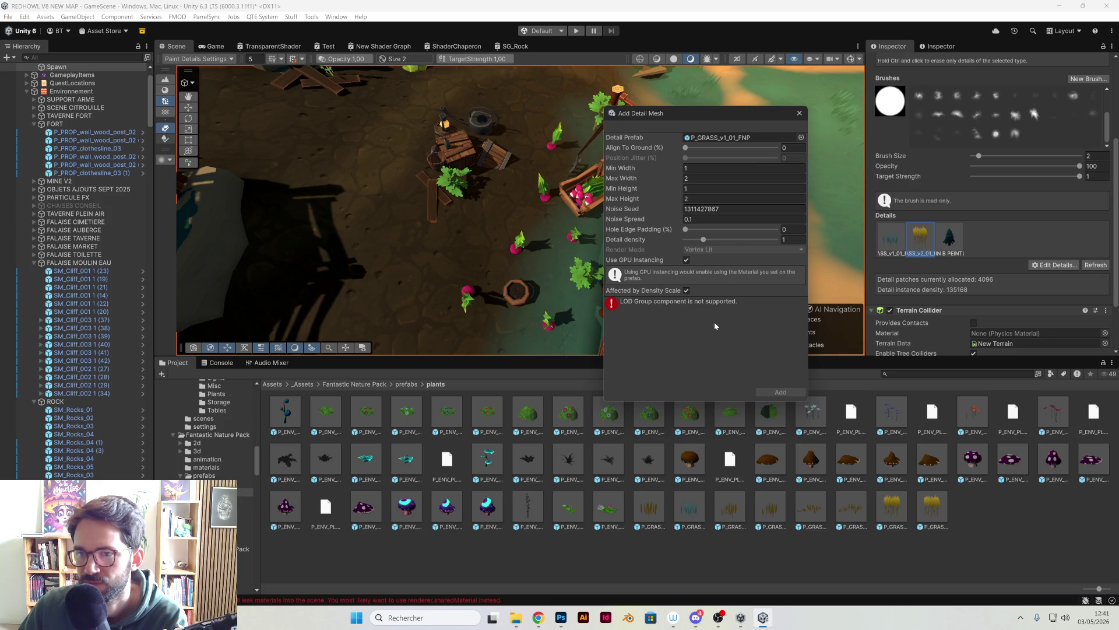
pyautogui.click(800, 113)
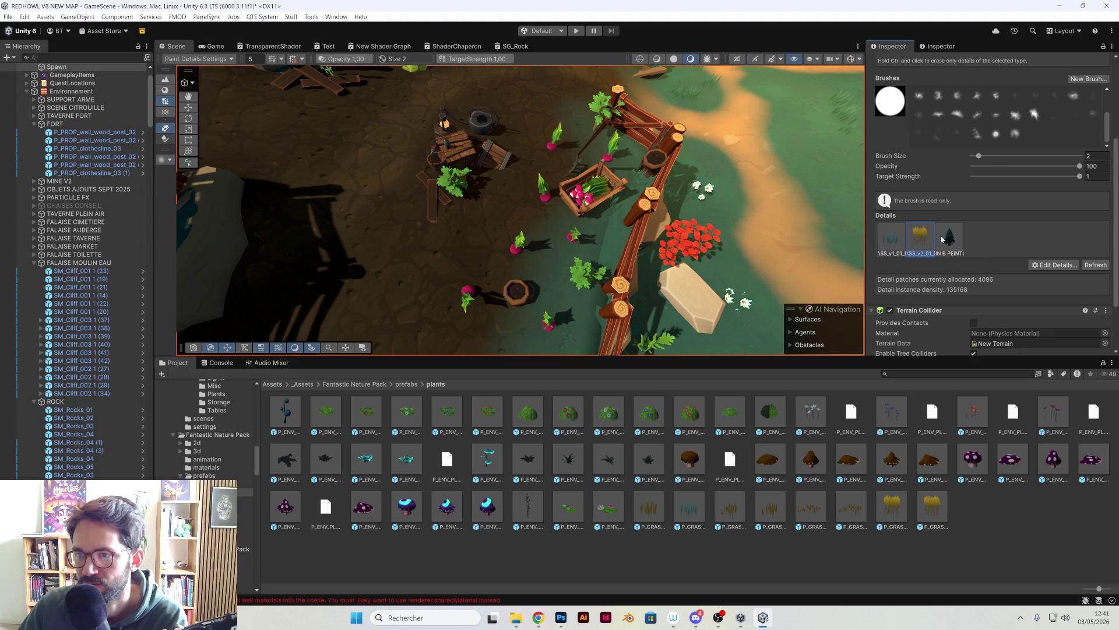
pyautogui.click(891, 238)
pyautogui.scroll(-5, 687, 225)
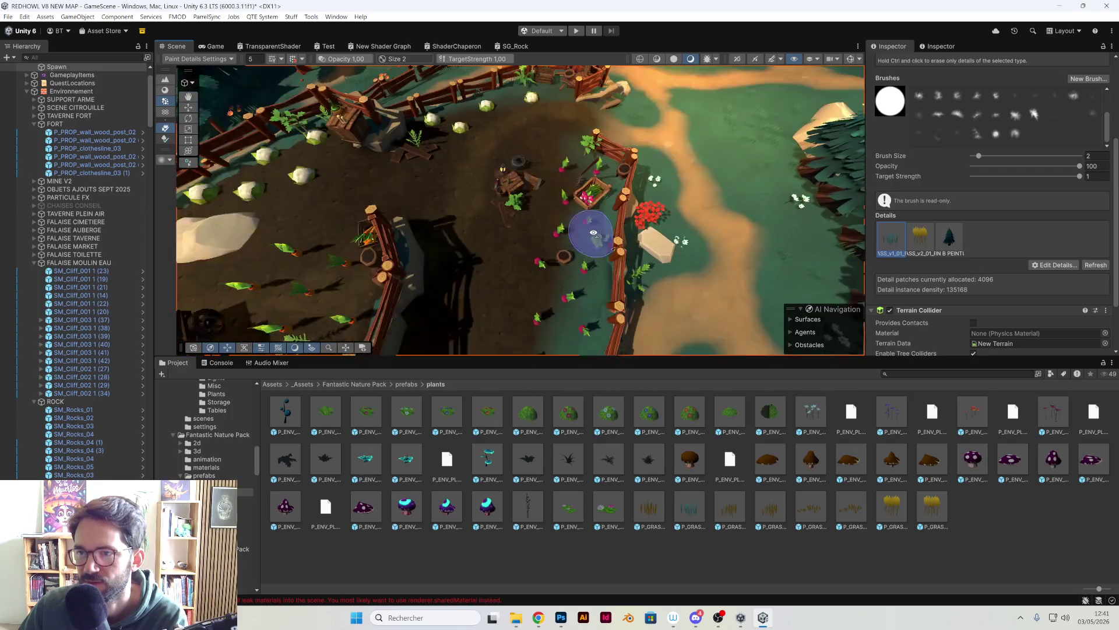
pyautogui.scroll(3, 594, 233)
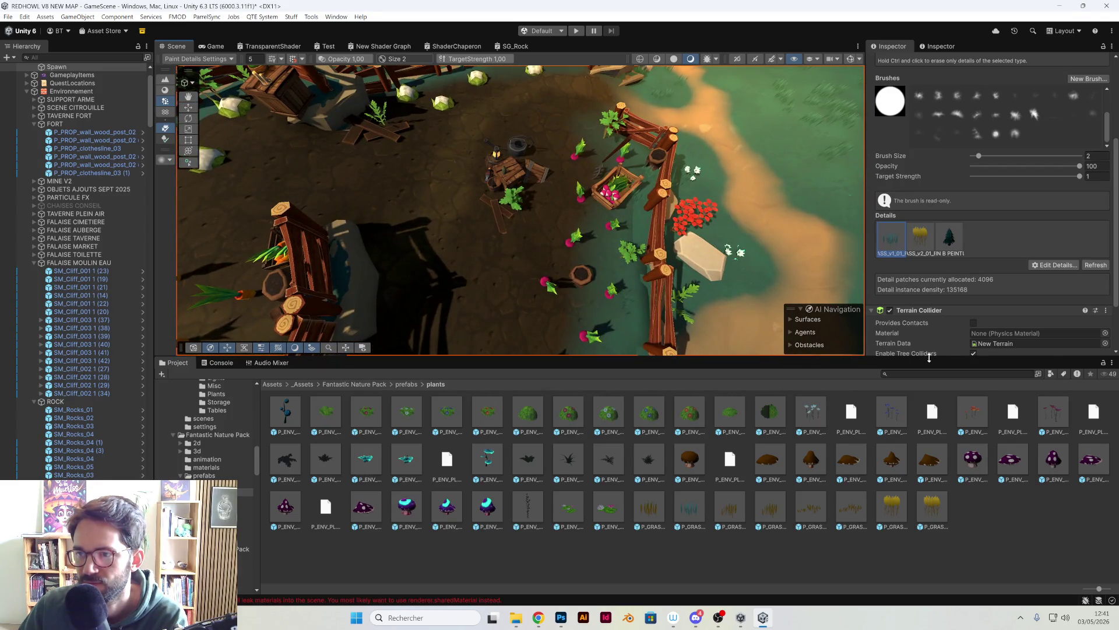
pyautogui.moveTo(929, 356); pyautogui.dragTo(933, 531)
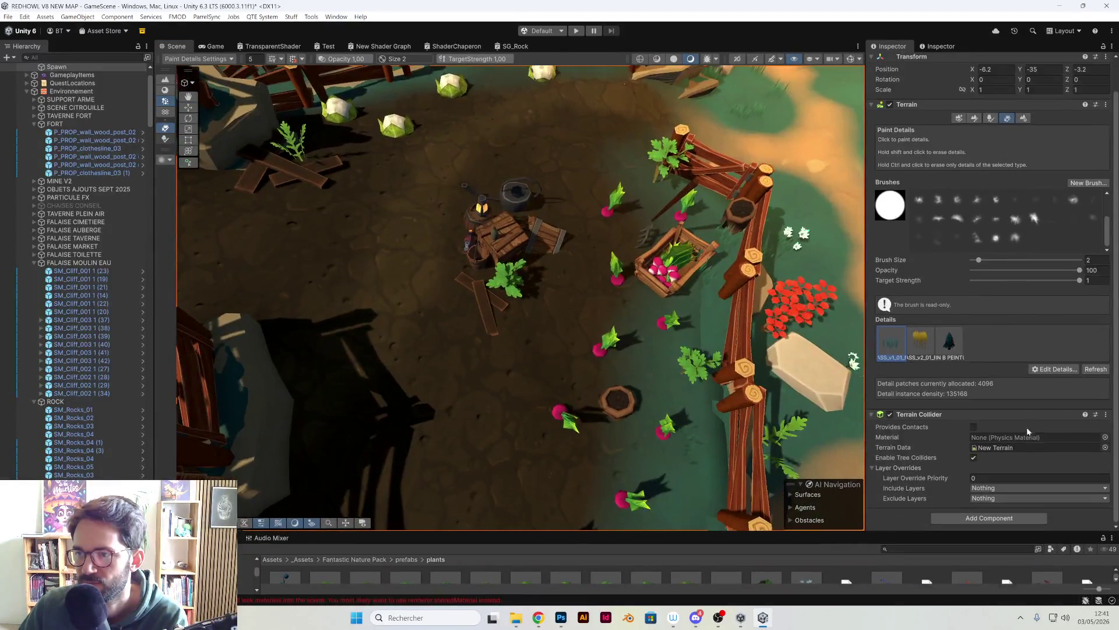
pyautogui.click(1055, 370)
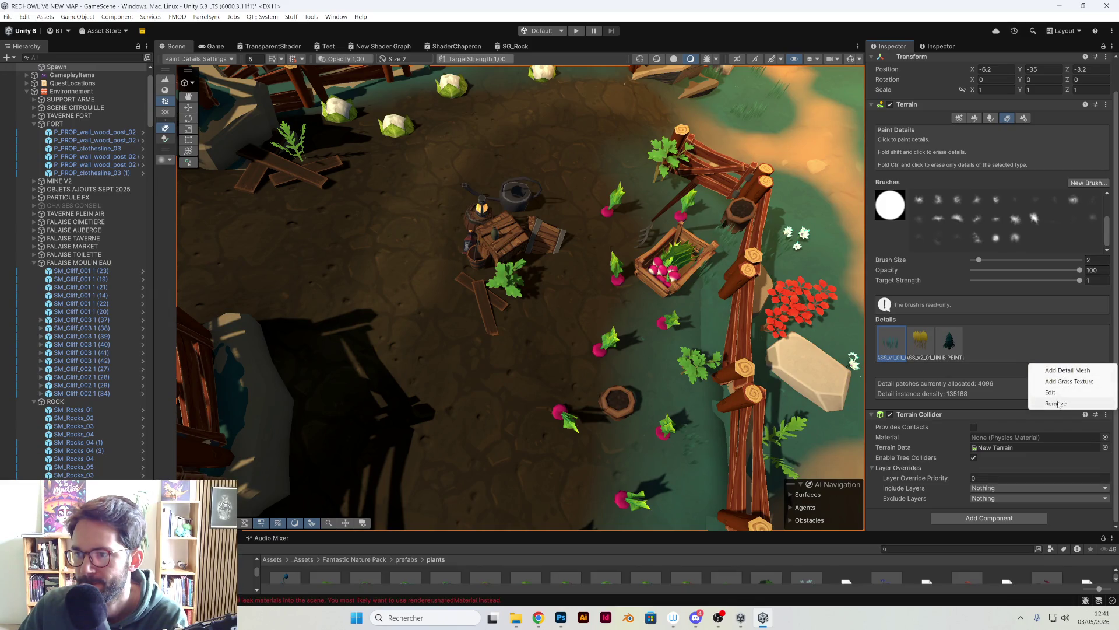
pyautogui.click(1068, 371)
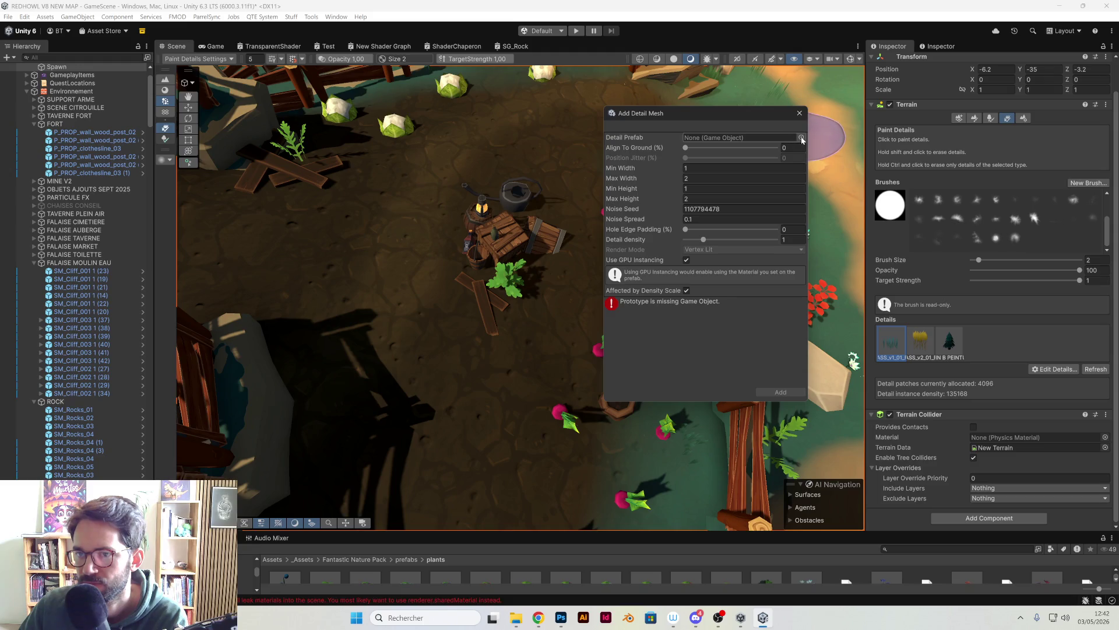
pyautogui.moveTo(600, 531); pyautogui.dragTo(548, 402)
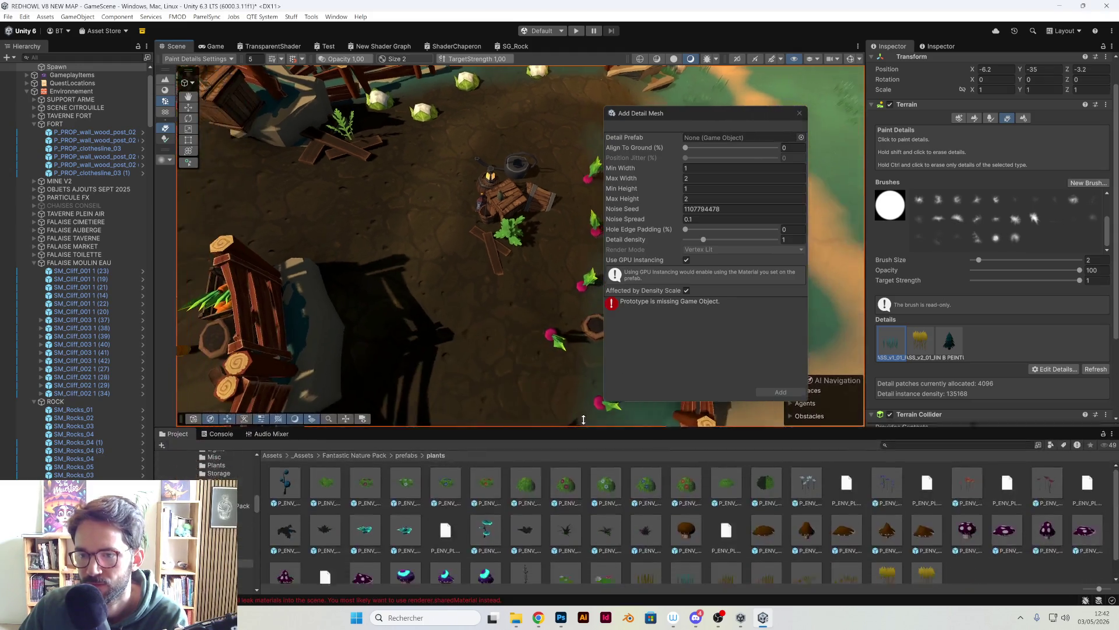
pyautogui.click(687, 290)
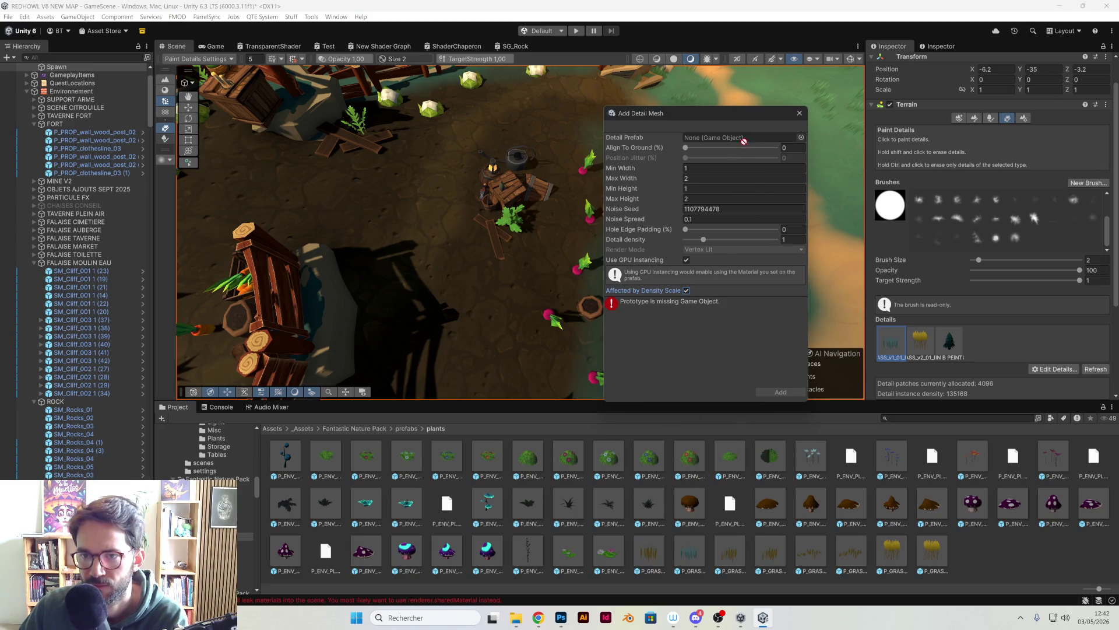
pyautogui.moveTo(744, 141); pyautogui.dragTo(737, 138)
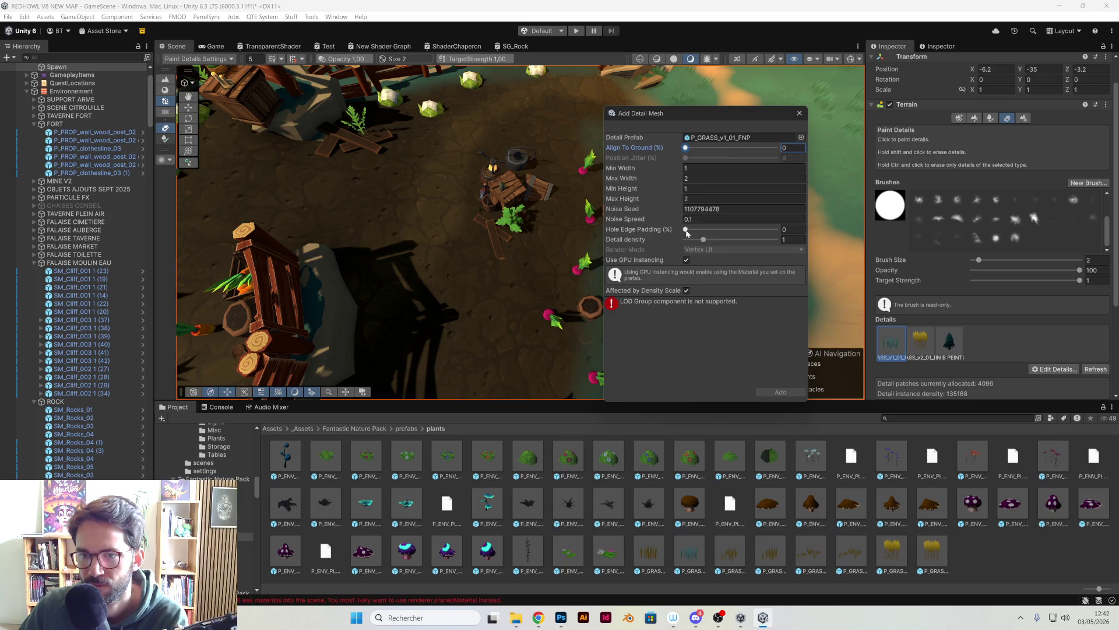
pyautogui.moveTo(715, 238); pyautogui.dragTo(684, 251)
pyautogui.click(687, 260)
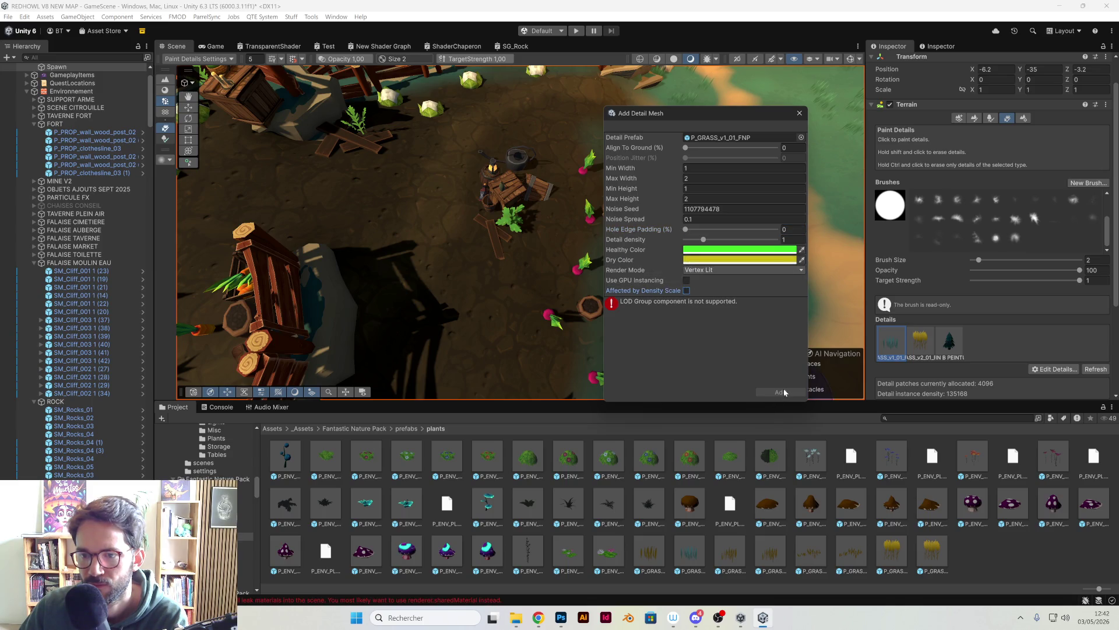
pyautogui.click(800, 114)
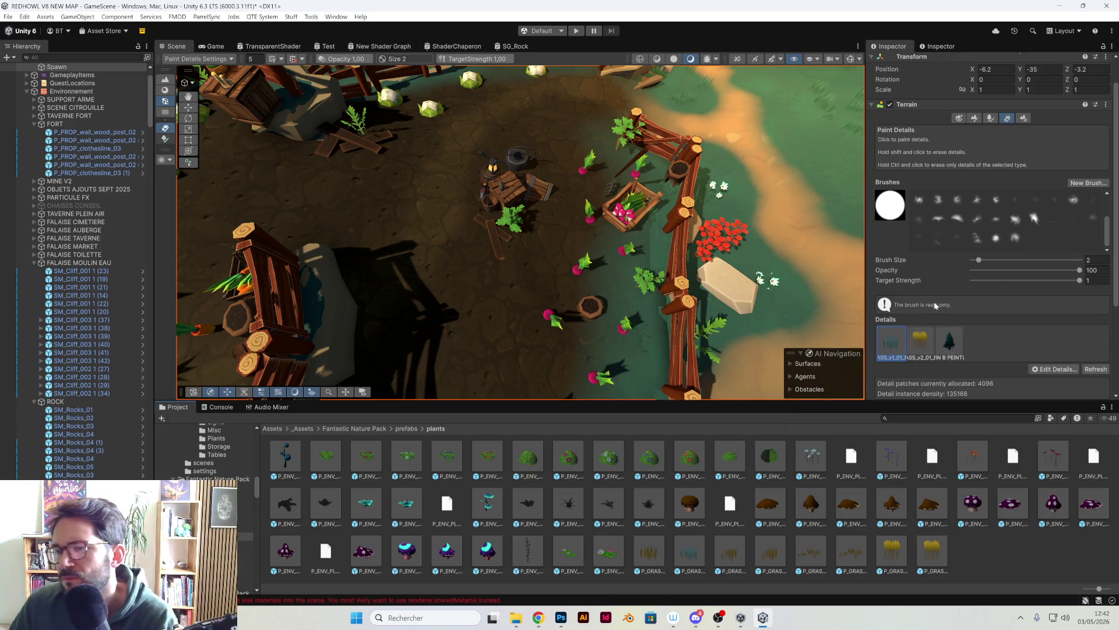
# Pick the tree detail, open the Edit Details options, then orbit out and deselect the terrain.
pyautogui.scroll(-4, 938, 274)
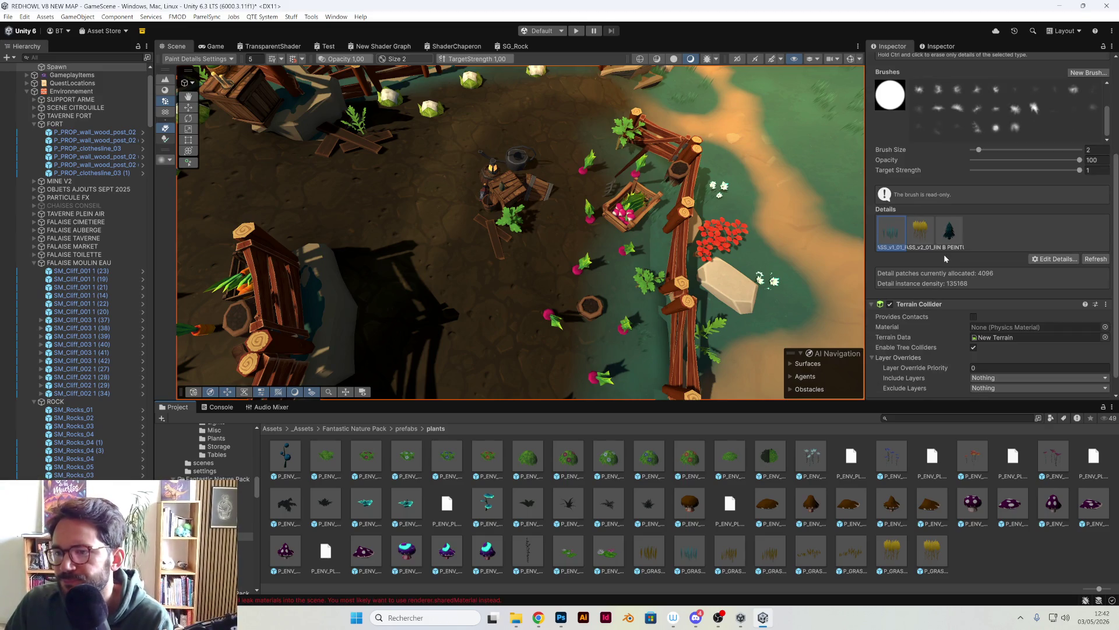
pyautogui.scroll(5, 956, 239)
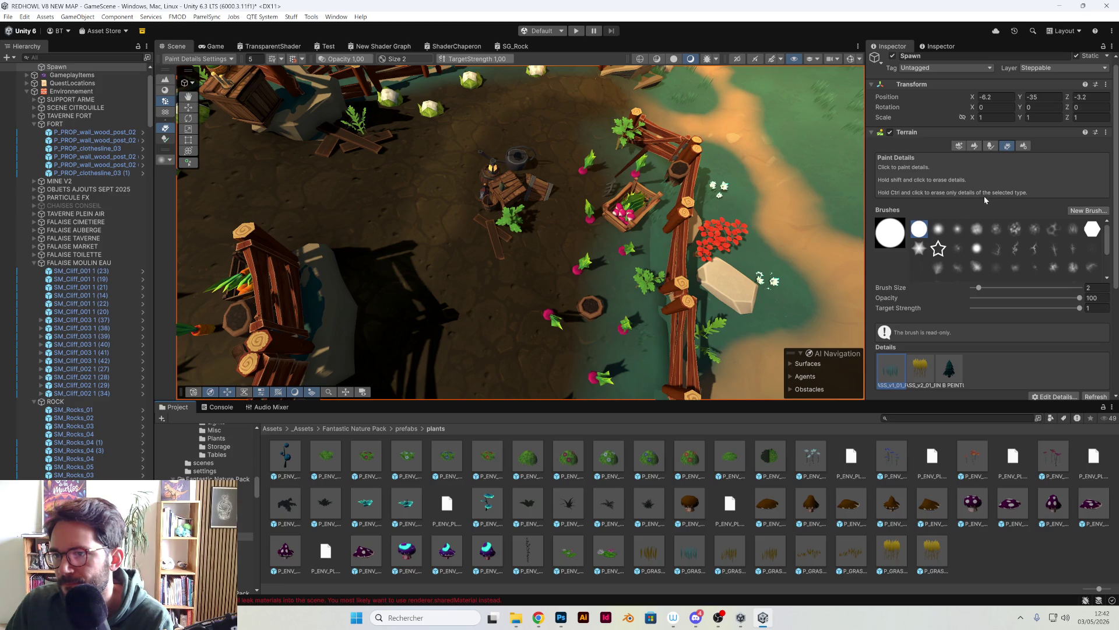
pyautogui.scroll(-6, 1014, 302)
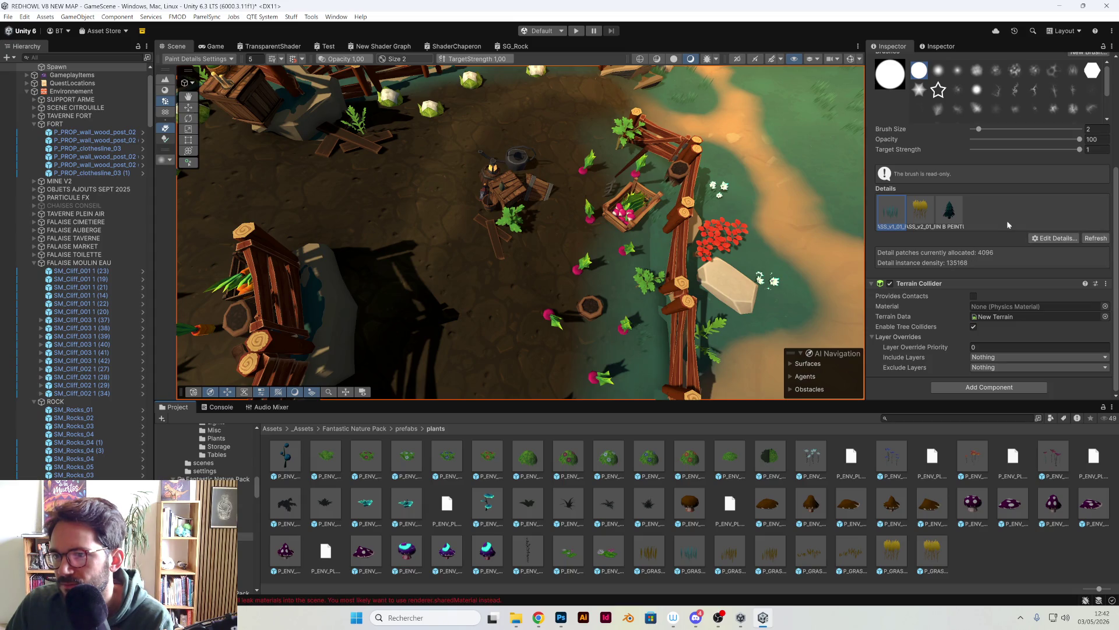
pyautogui.click(945, 212)
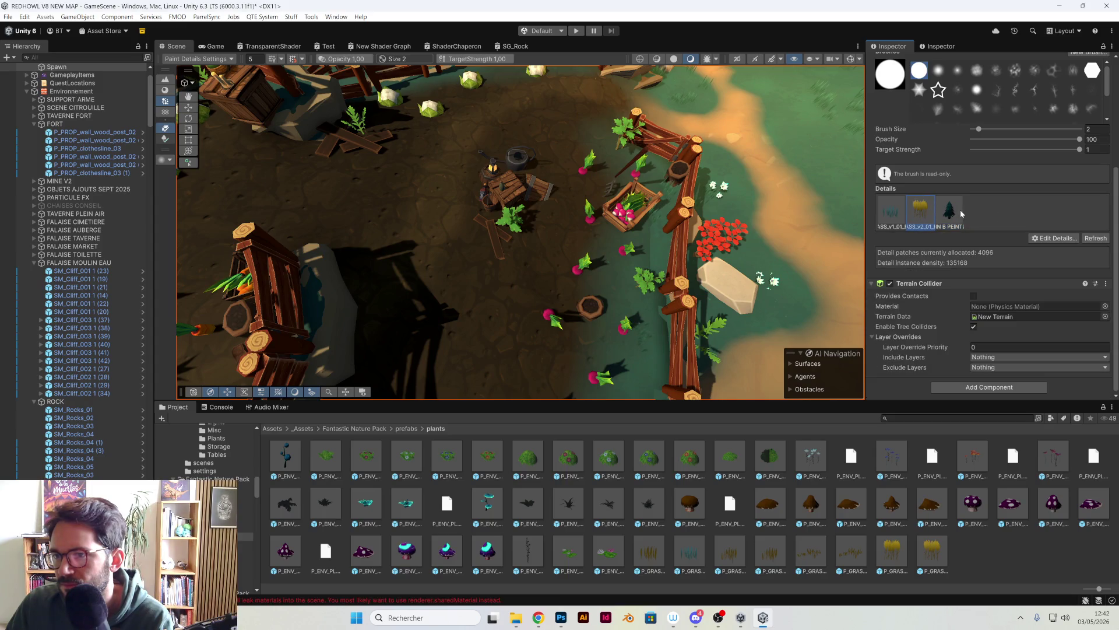
pyautogui.moveTo(734, 268)
pyautogui.mouseDown()
pyautogui.moveTo(758, 188)
pyautogui.moveTo(747, 246)
pyautogui.moveTo(1000, 248)
pyautogui.mouseUp()
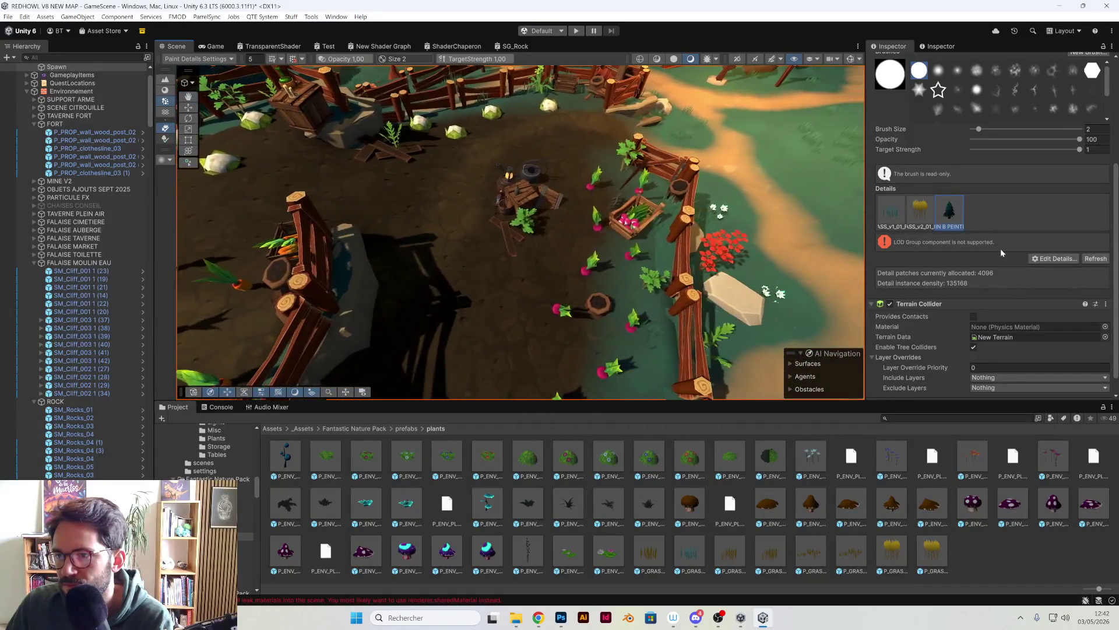
pyautogui.click(1049, 258)
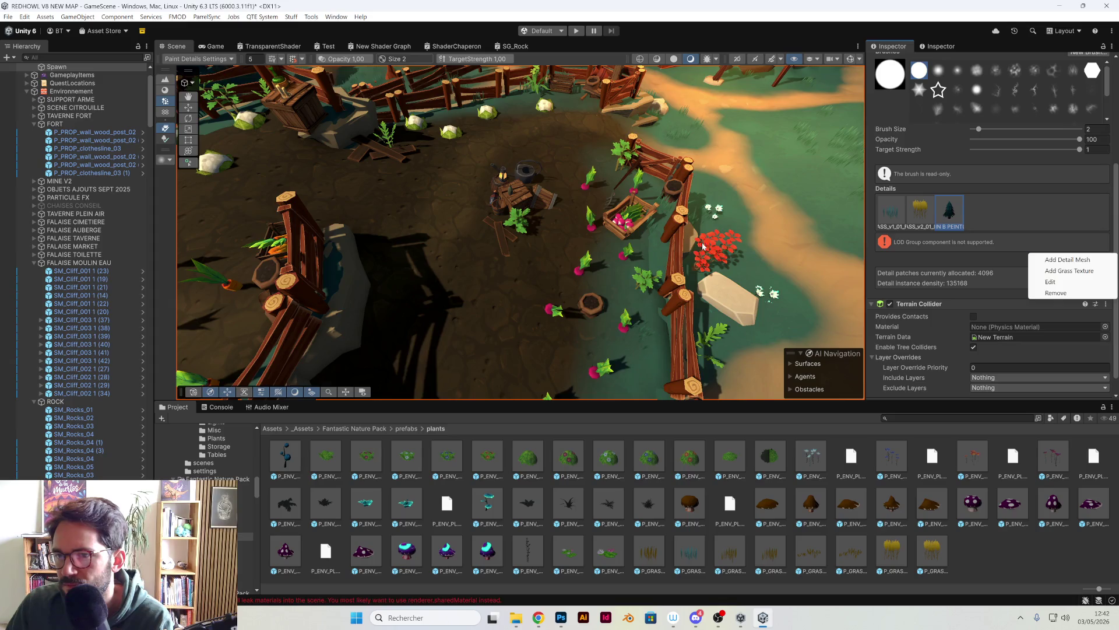
pyautogui.moveTo(702, 246)
pyautogui.mouseDown()
pyautogui.moveTo(800, 128)
pyautogui.moveTo(669, 155)
pyautogui.moveTo(530, 282)
pyautogui.mouseUp()
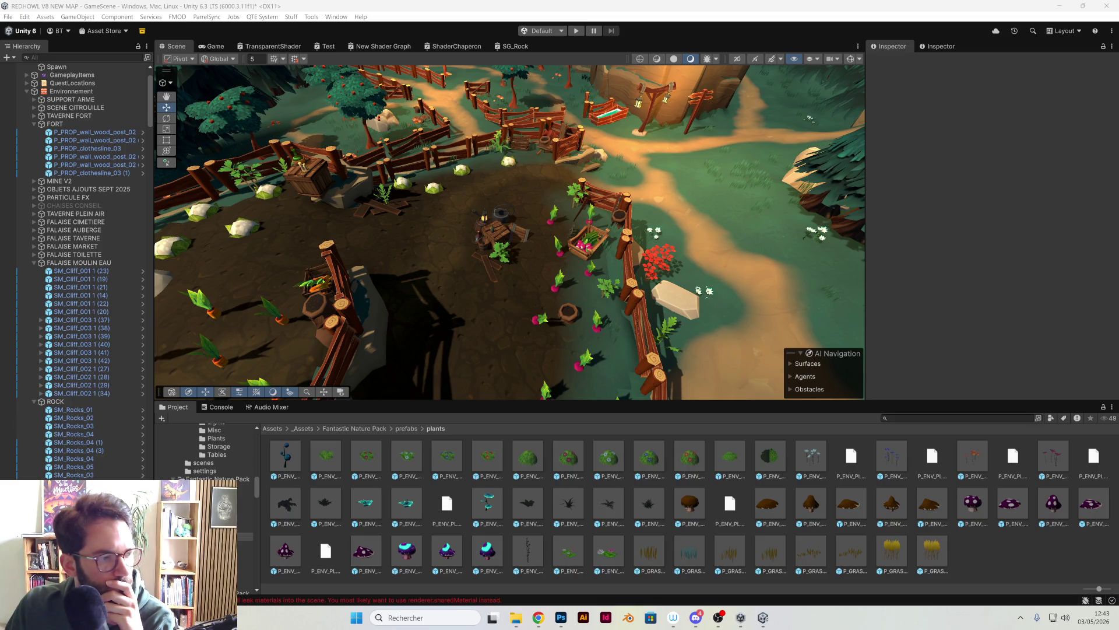
# Orbit around the village, select the Spawn terrain, and enlarge the Scene view over the garden.
pyautogui.moveTo(270, 251)
pyautogui.mouseDown()
pyautogui.moveTo(479, 411)
pyautogui.moveTo(483, 341)
pyautogui.moveTo(563, 325)
pyautogui.moveTo(467, 344)
pyautogui.moveTo(465, 327)
pyautogui.moveTo(626, 361)
pyautogui.moveTo(645, 282)
pyautogui.moveTo(561, 315)
pyautogui.moveTo(551, 330)
pyautogui.moveTo(445, 333)
pyautogui.moveTo(508, 362)
pyautogui.moveTo(539, 326)
pyautogui.moveTo(517, 308)
pyautogui.moveTo(601, 342)
pyautogui.moveTo(587, 300)
pyautogui.moveTo(662, 300)
pyautogui.moveTo(662, 318)
pyautogui.moveTo(694, 349)
pyautogui.moveTo(652, 325)
pyautogui.moveTo(720, 255)
pyautogui.moveTo(550, 262)
pyautogui.moveTo(499, 462)
pyautogui.moveTo(524, 502)
pyautogui.moveTo(543, 354)
pyautogui.moveTo(543, 455)
pyautogui.mouseUp()
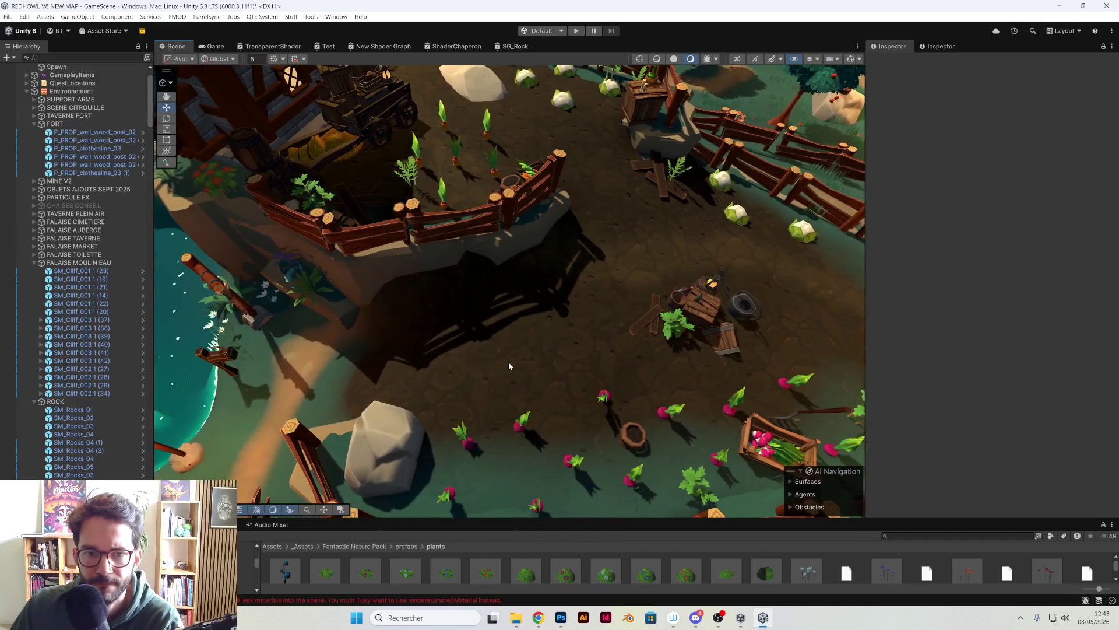
pyautogui.click(509, 361)
pyautogui.moveTo(513, 327)
pyautogui.mouseDown()
pyautogui.moveTo(512, 305)
pyautogui.moveTo(537, 350)
pyautogui.moveTo(505, 315)
pyautogui.moveTo(532, 288)
pyautogui.moveTo(660, 321)
pyautogui.moveTo(717, 309)
pyautogui.mouseUp()
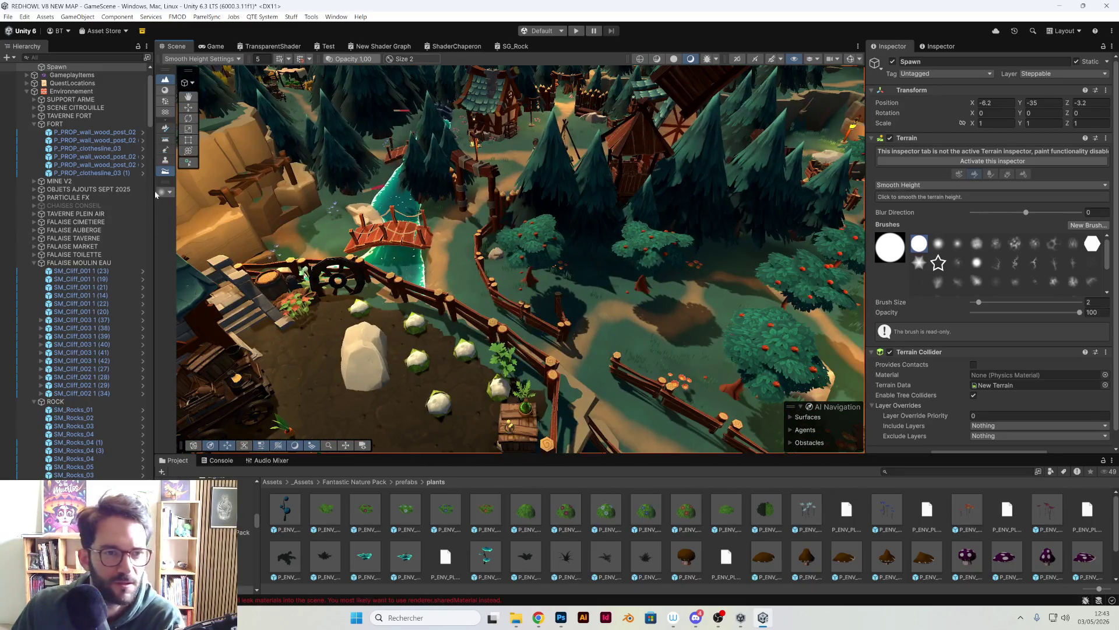
# Select and frame P_PROP_candle_dungeon_07, then collapse its child objects.
pyautogui.scroll(-15, 149, 96)
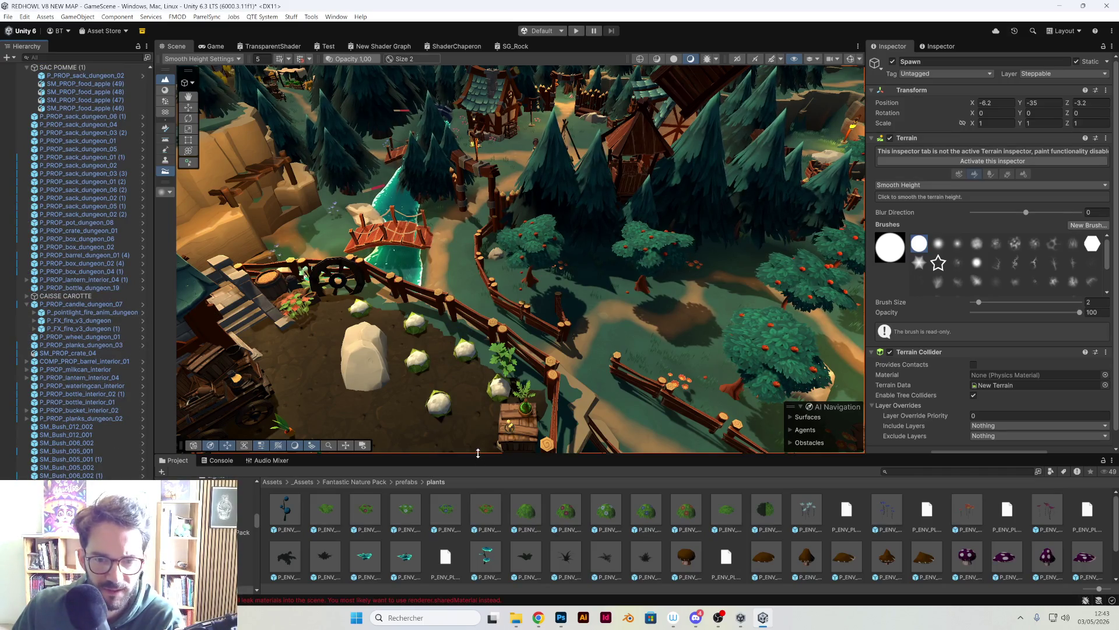
pyautogui.click(69, 313)
pyautogui.click(69, 304)
pyautogui.press('f')
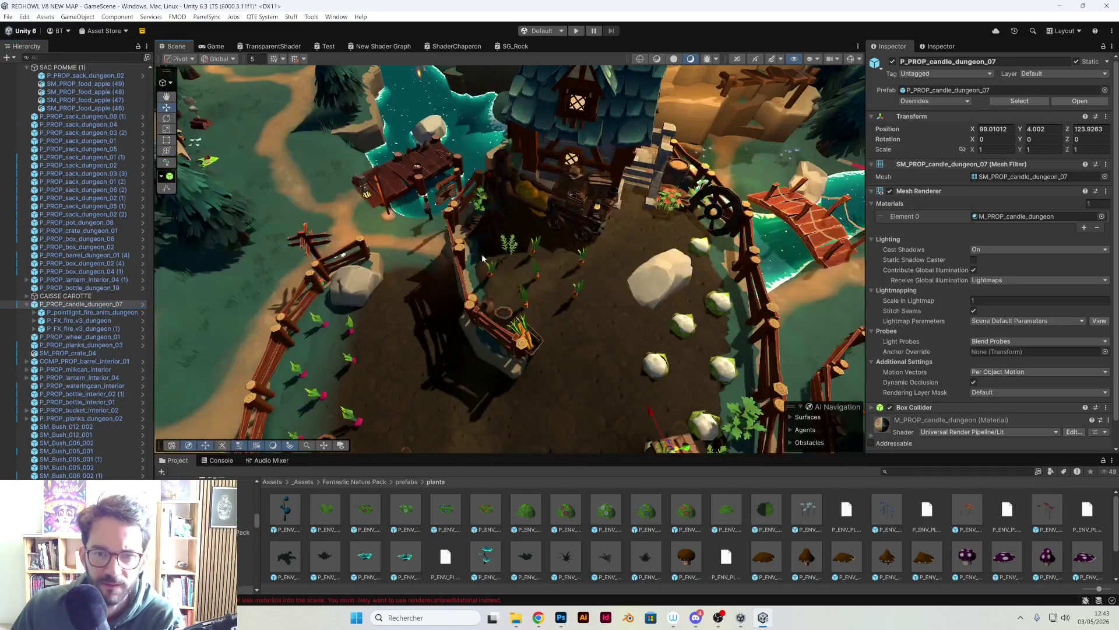
pyautogui.moveTo(483, 259)
pyautogui.mouseDown()
pyautogui.moveTo(639, 257)
pyautogui.moveTo(509, 253)
pyautogui.mouseUp()
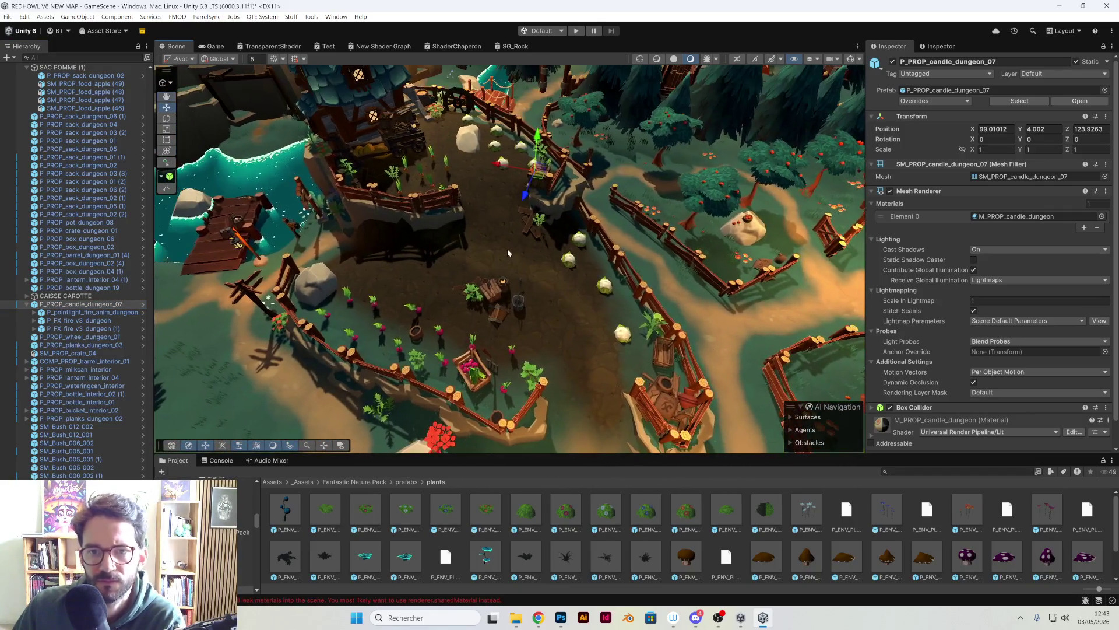
pyautogui.click(70, 304)
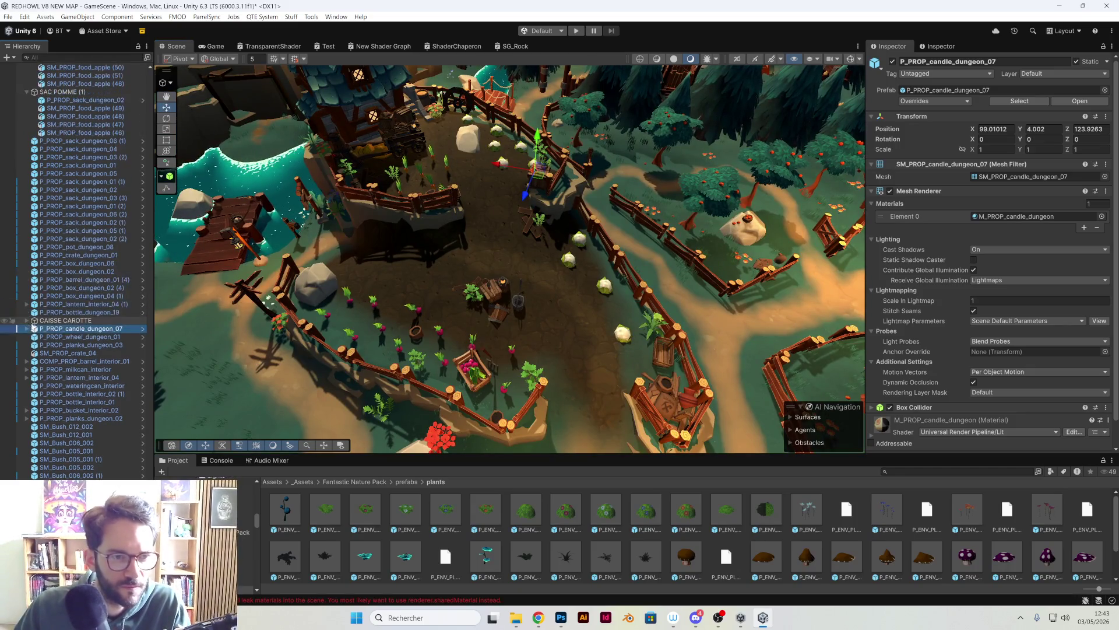
pyautogui.press('Left')
# Go through the garden props: planks, crate, barrel, milk can, lantern, bottle and bushes.
pyautogui.click(58, 345)
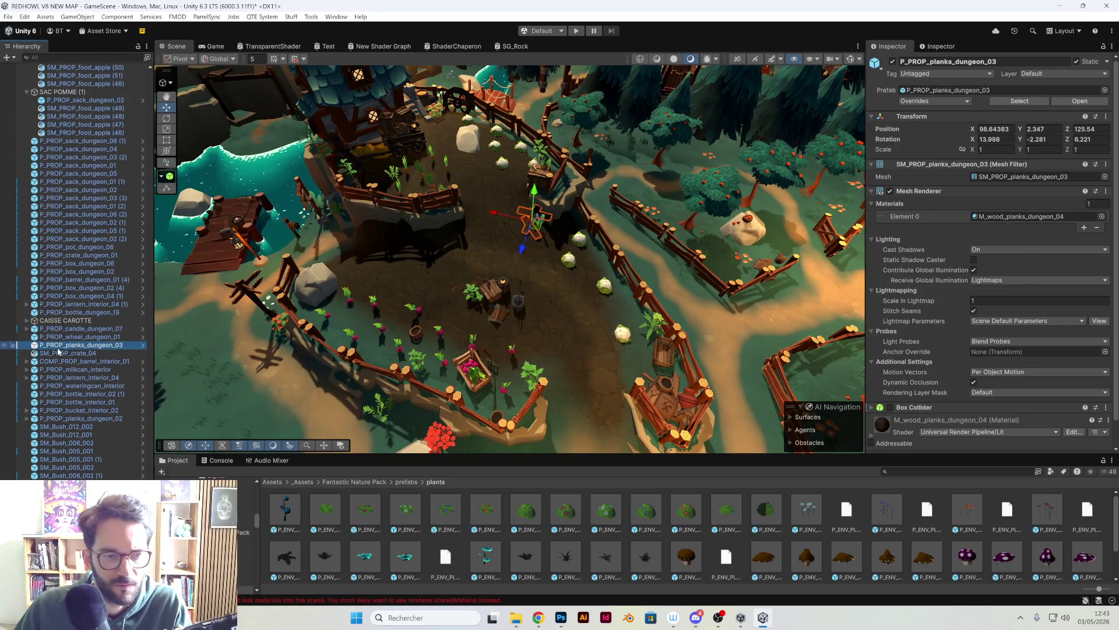
pyautogui.click(59, 353)
pyautogui.click(60, 362)
pyautogui.click(59, 370)
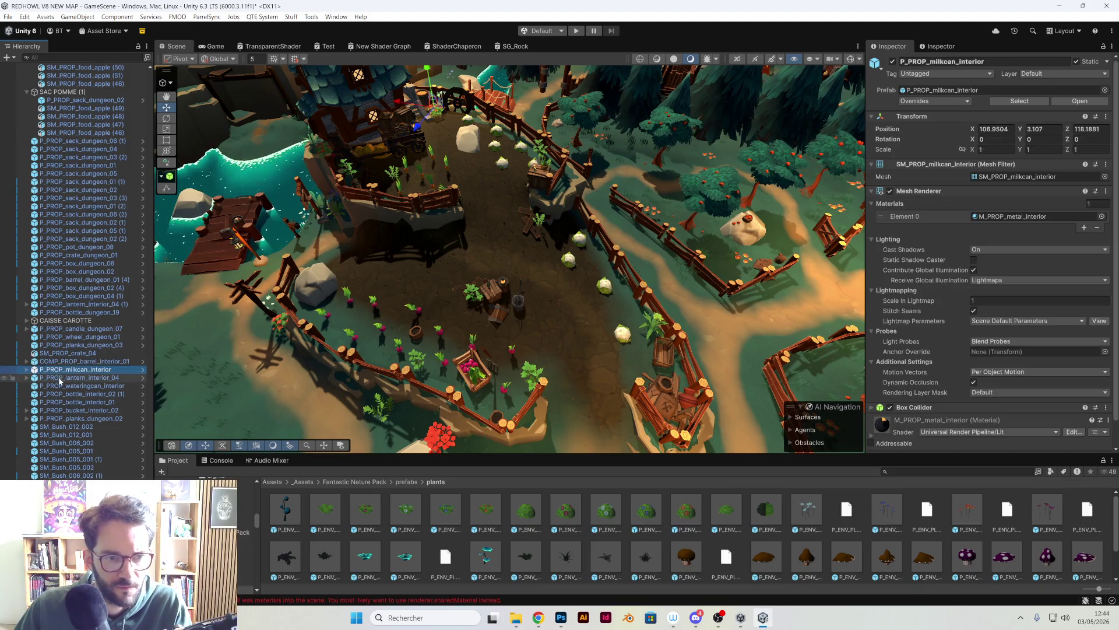
pyautogui.click(58, 378)
pyautogui.click(61, 394)
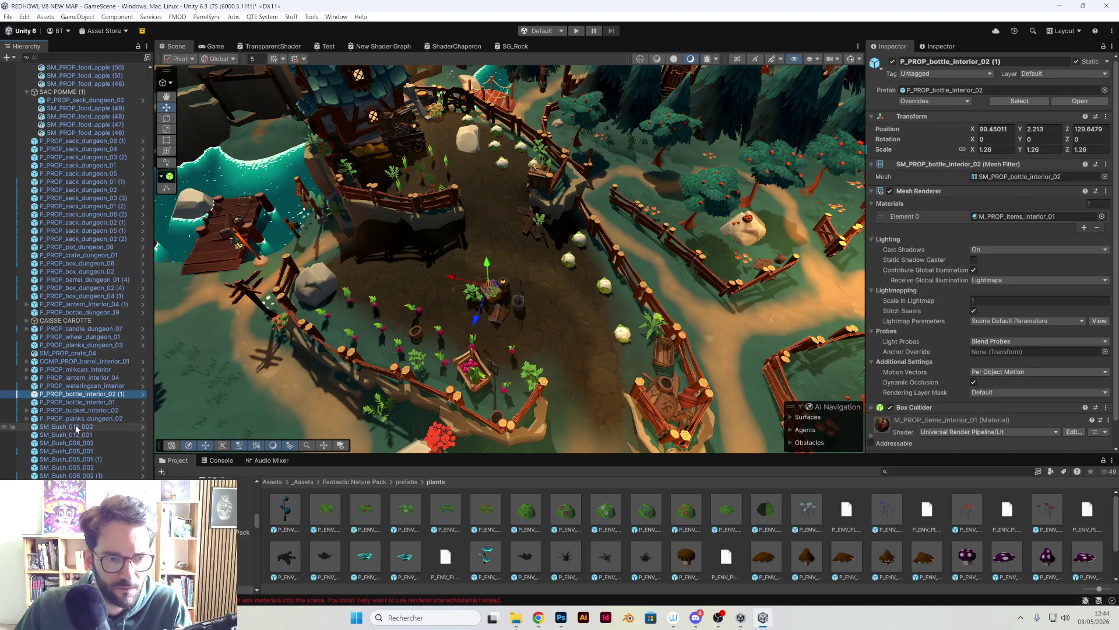
pyautogui.click(77, 427)
pyautogui.click(88, 435)
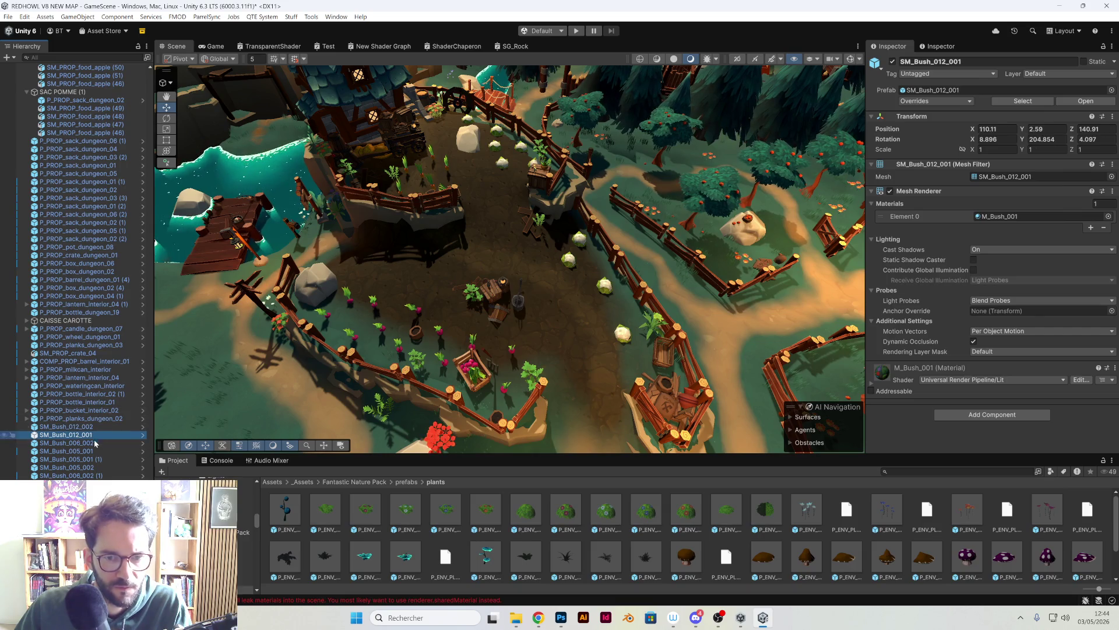
pyautogui.click(92, 451)
pyautogui.click(303, 201)
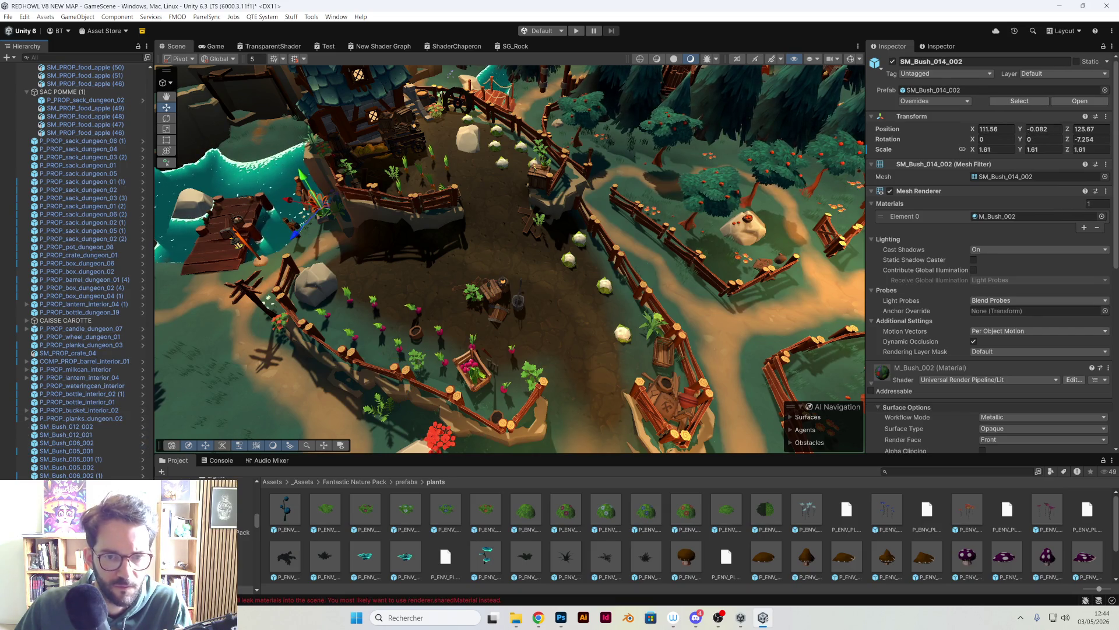
# Select the whole run of garden props, then the CAISSE CAROTTE crate group.
pyautogui.scroll(3, 114, 376)
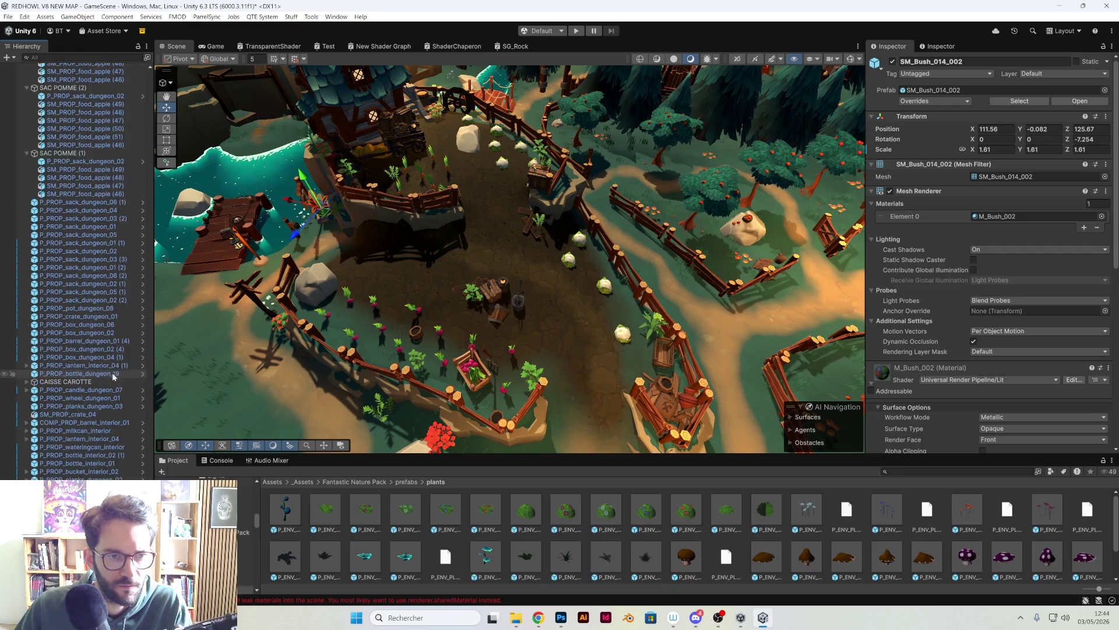
pyautogui.keyDown('shift'); pyautogui.click(92, 204); pyautogui.keyUp('shift')
pyautogui.moveTo(525, 245)
pyautogui.mouseDown()
pyautogui.moveTo(566, 286)
pyautogui.moveTo(400, 286)
pyautogui.mouseUp()
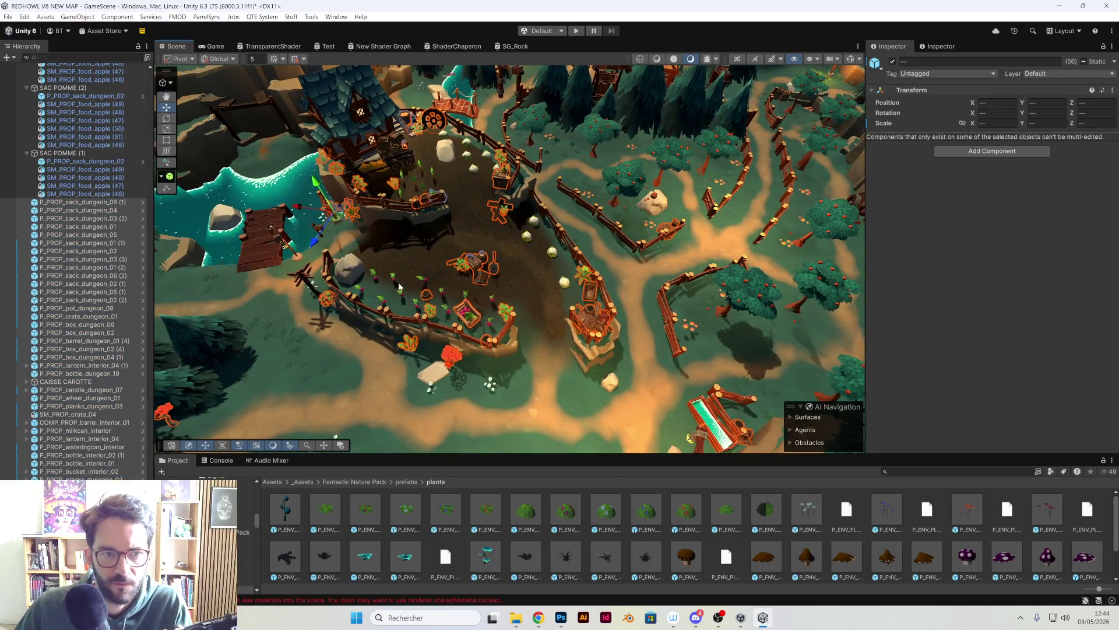
pyautogui.click(76, 383)
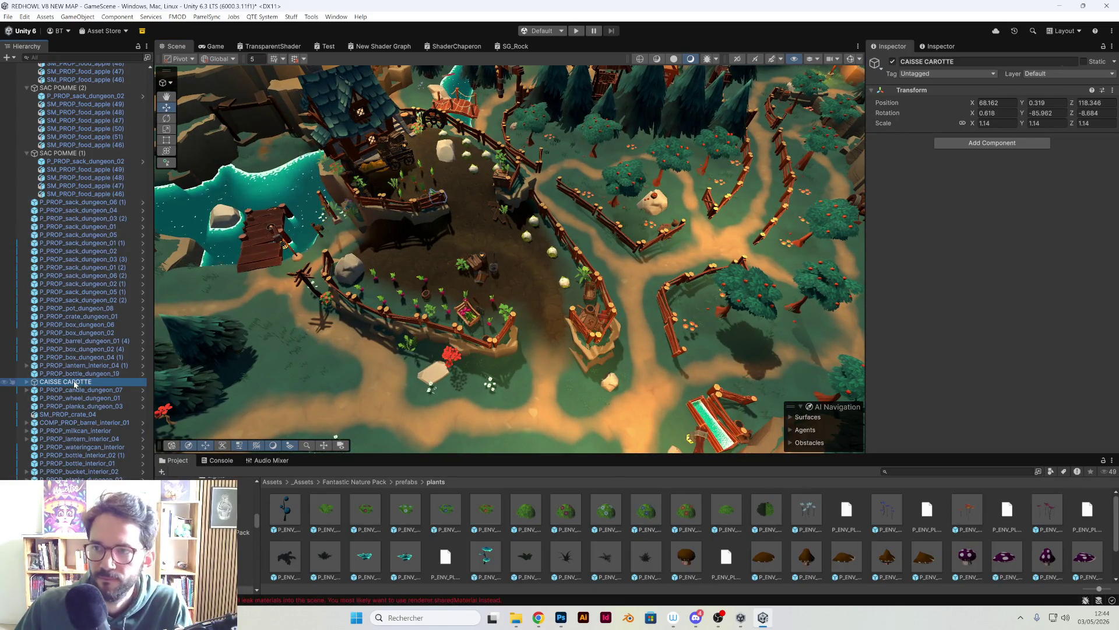
pyautogui.scroll(2, 76, 408)
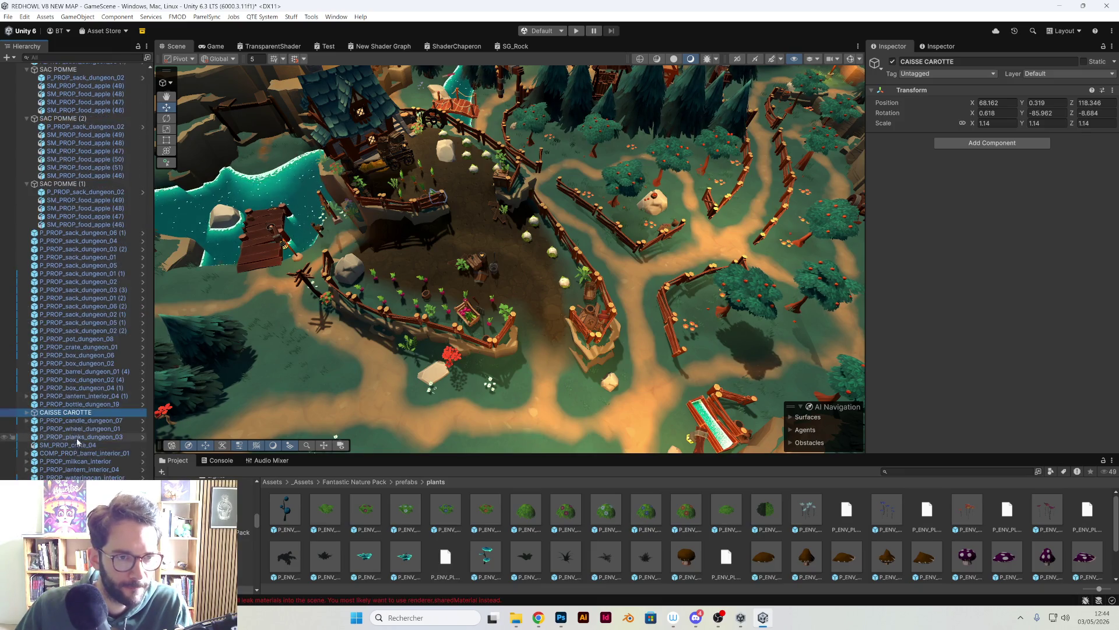
pyautogui.scroll(5, 76, 439)
# Create an empty object at the scene root and name it DECO JARDIN.
pyautogui.rightClick(70, 280)
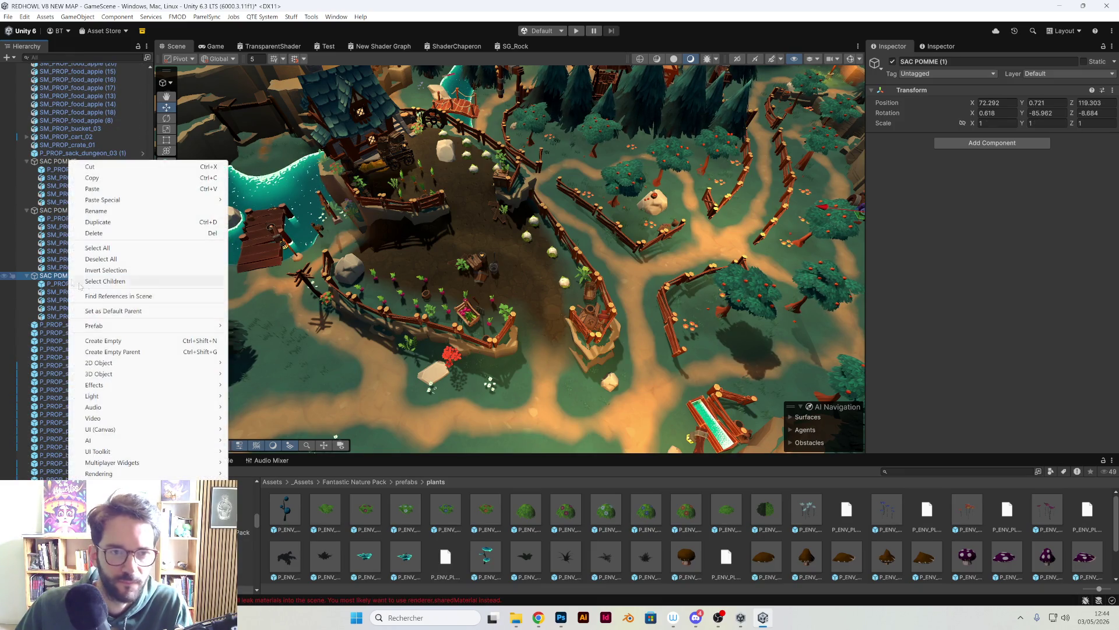
pyautogui.click(110, 344)
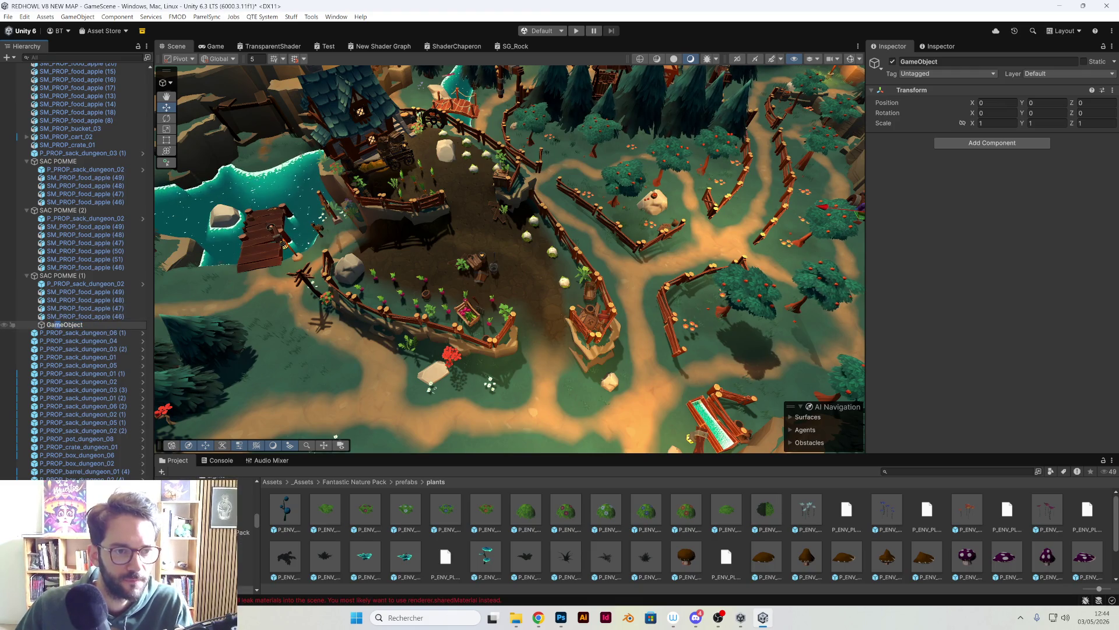
pyautogui.moveTo(38, 334); pyautogui.dragTo(41, 333)
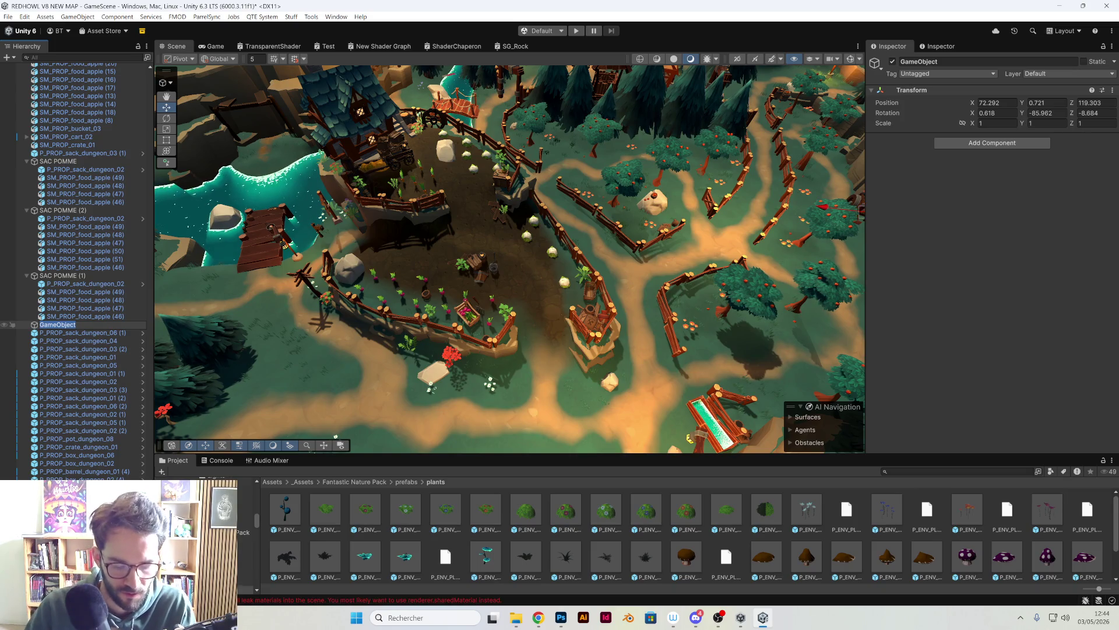
pyautogui.write('DECO JARDIN')
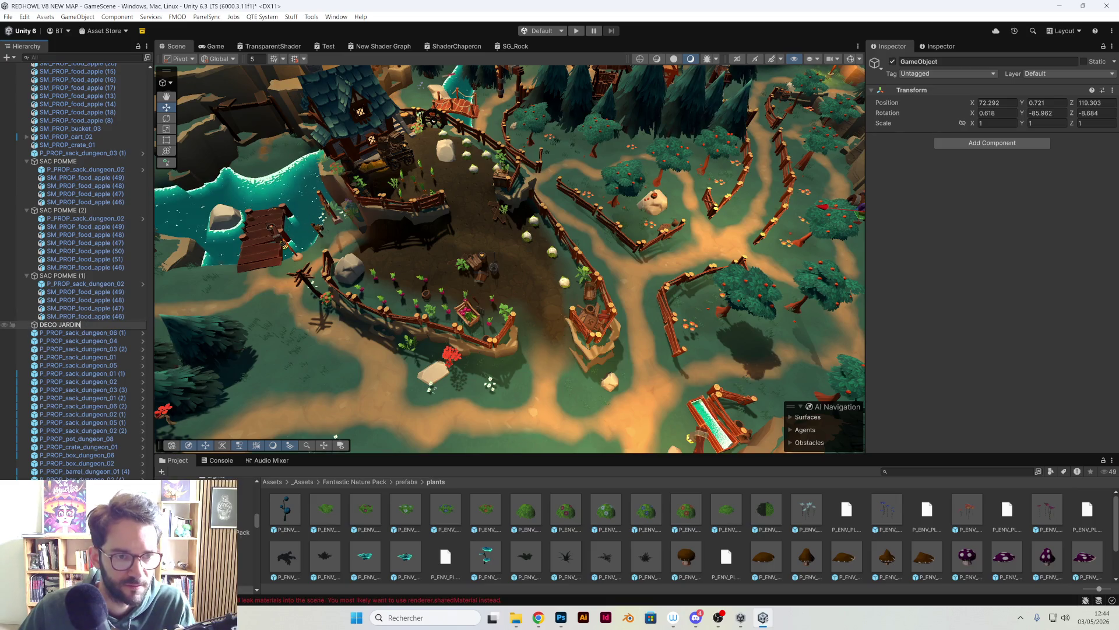
# Locate the P_PROP_sack_dungeon sacks among the garden props in the Hierarchy.
pyautogui.click(48, 336)
pyautogui.scroll(-10, 107, 408)
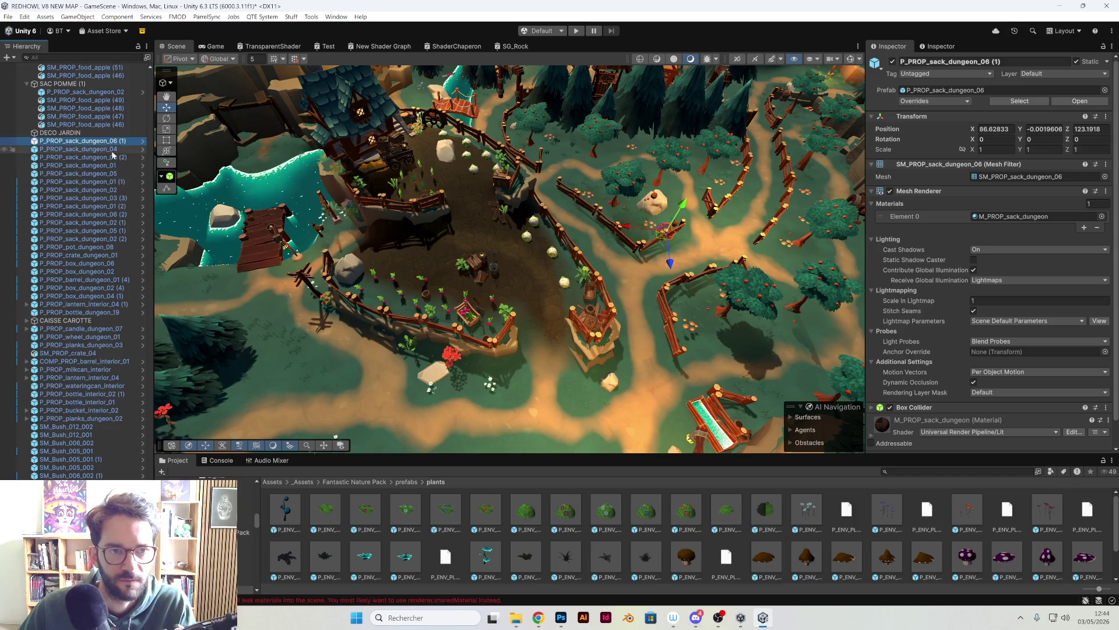
pyautogui.click(111, 149)
pyautogui.click(113, 157)
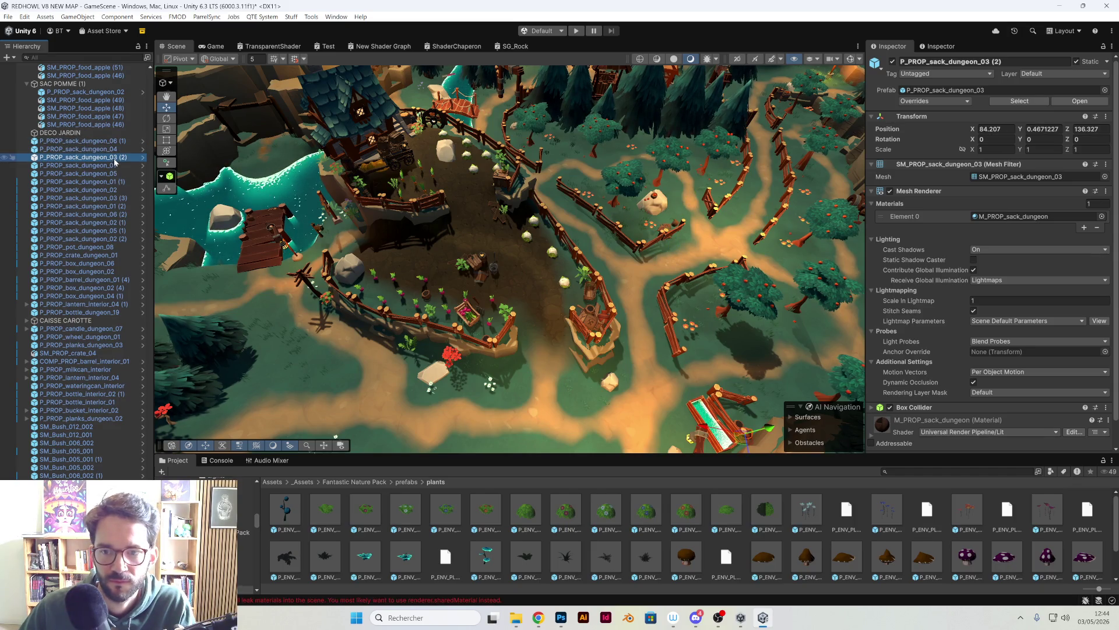
pyautogui.click(114, 165)
pyautogui.click(117, 173)
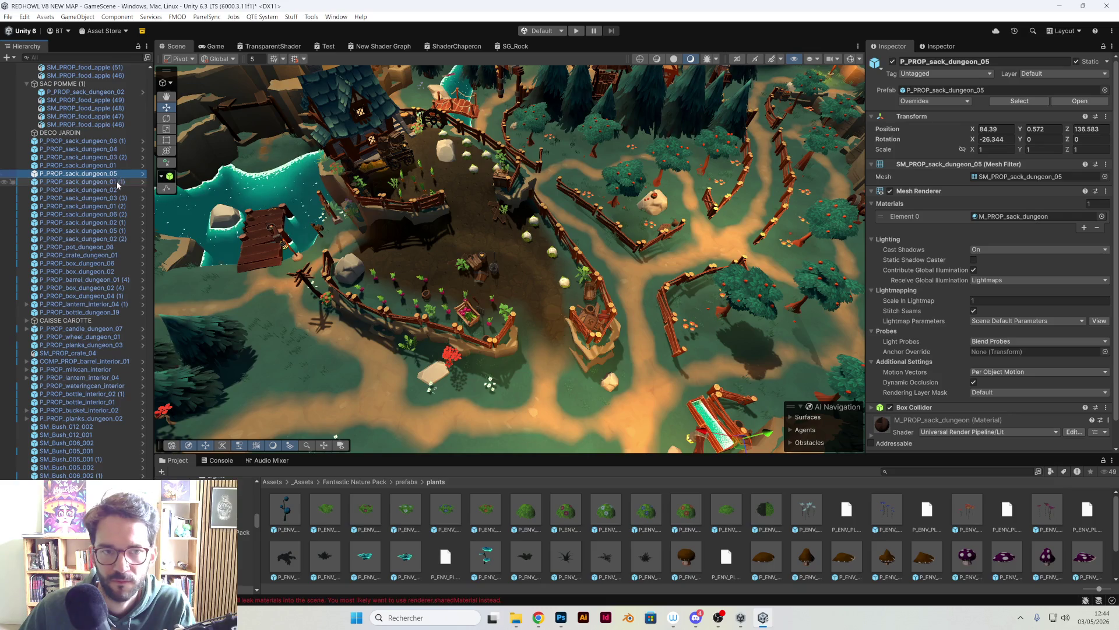
pyautogui.click(117, 182)
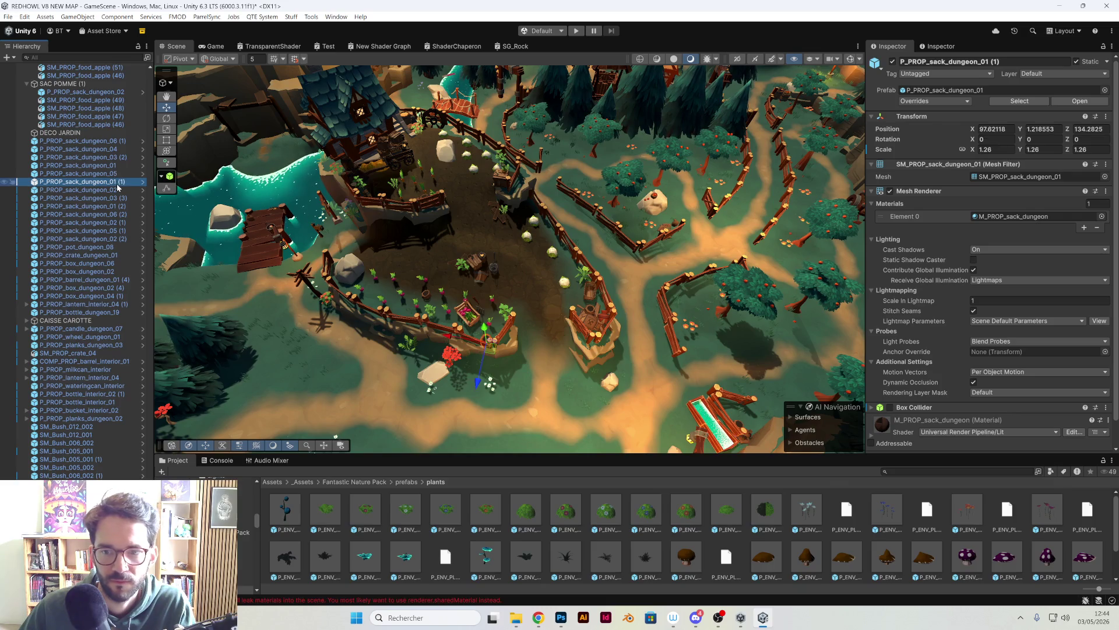
# Parent all the garden props below it under DECO JARDIN.
pyautogui.click(79, 133)
pyautogui.moveTo(71, 180); pyautogui.dragTo(71, 186)
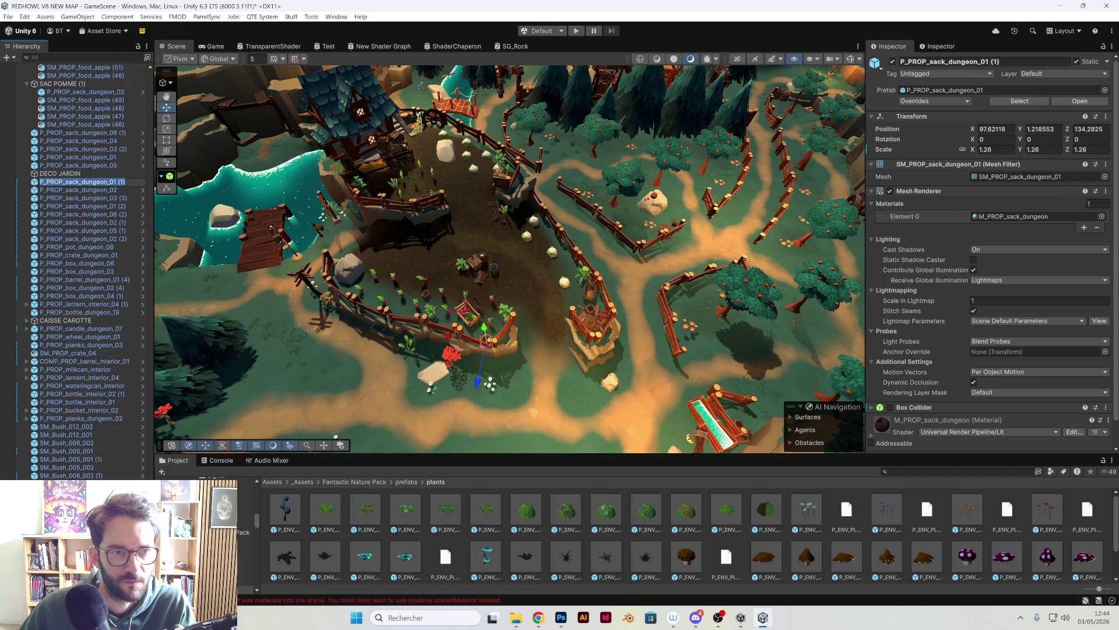
pyautogui.hotkey('shift', 'End')
pyautogui.scroll(-5, 414, 350)
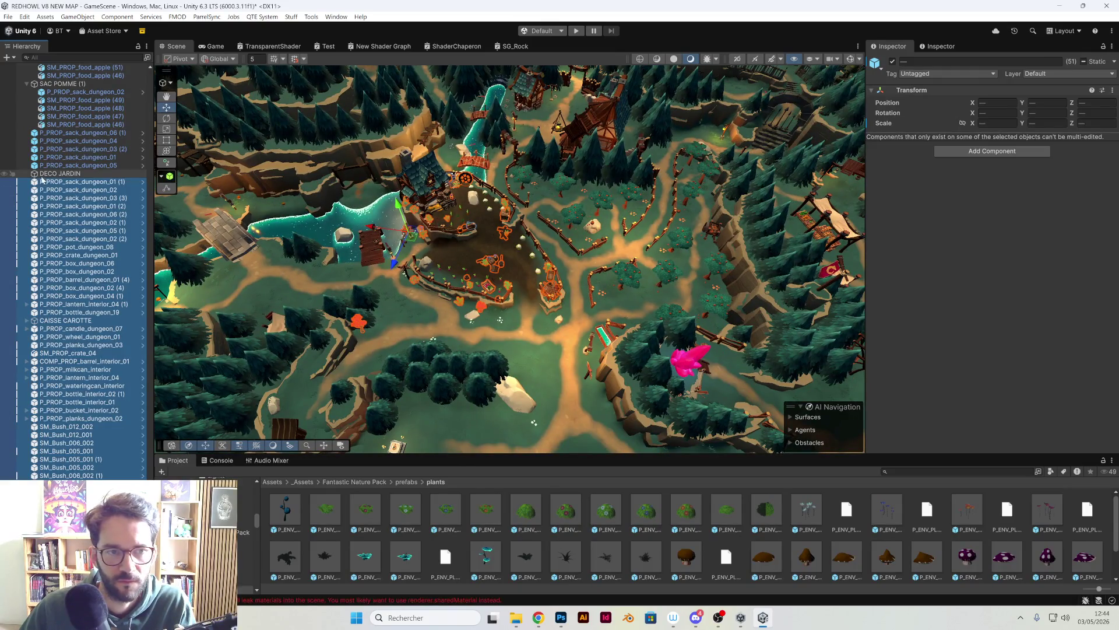
pyautogui.scroll(10, 50, 175)
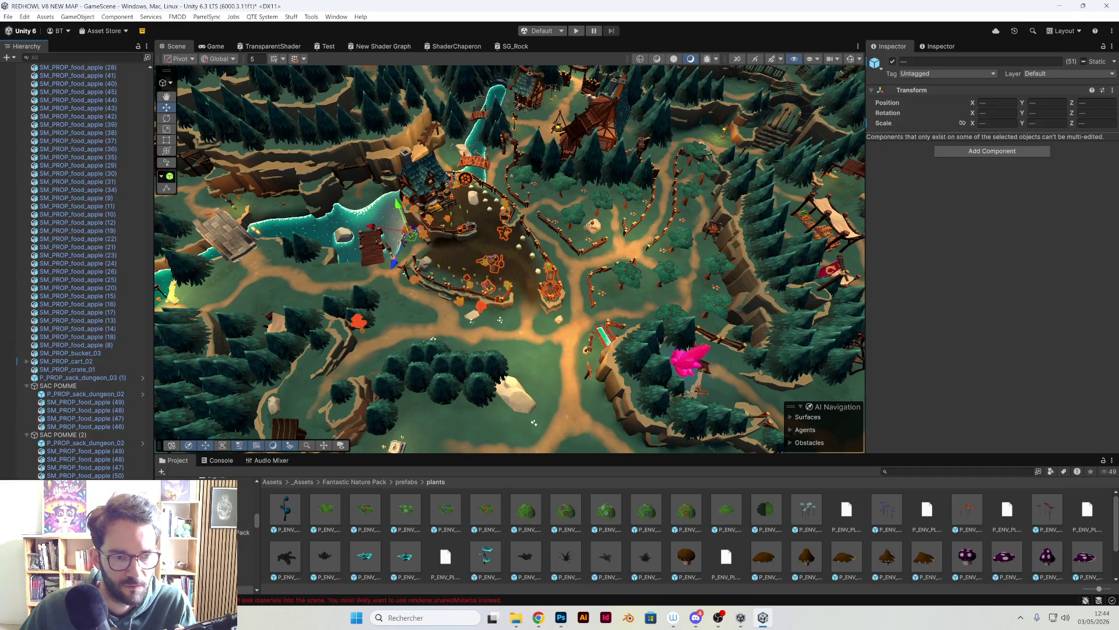
pyautogui.scroll(-10, 70, 353)
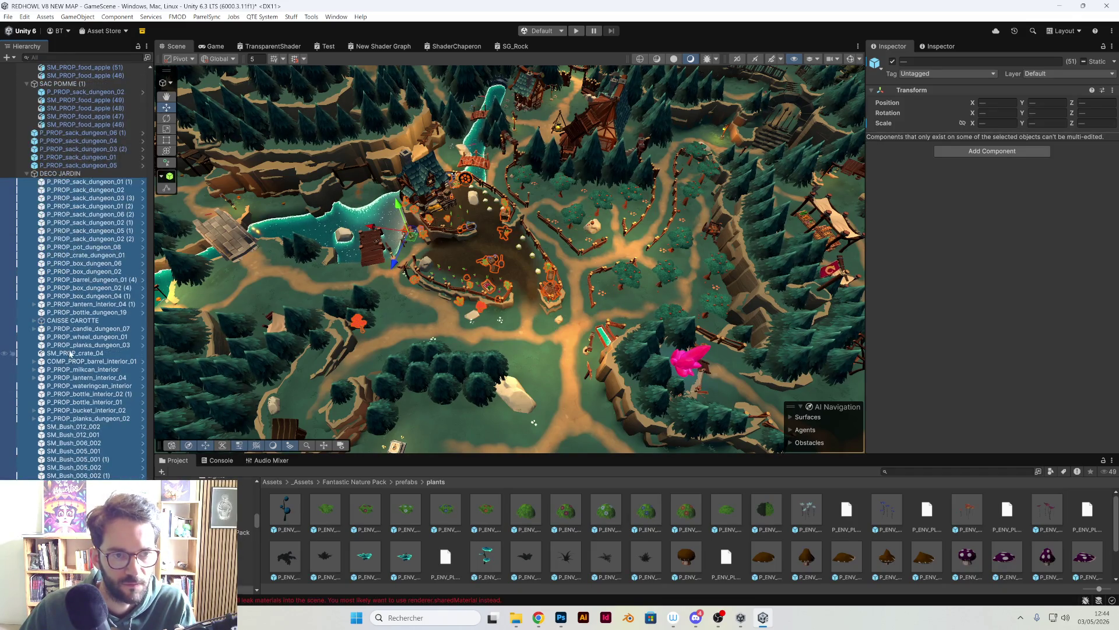
# Move SM_Bush_012_001 back out of DECO JARDIN and review the group.
pyautogui.click(76, 321)
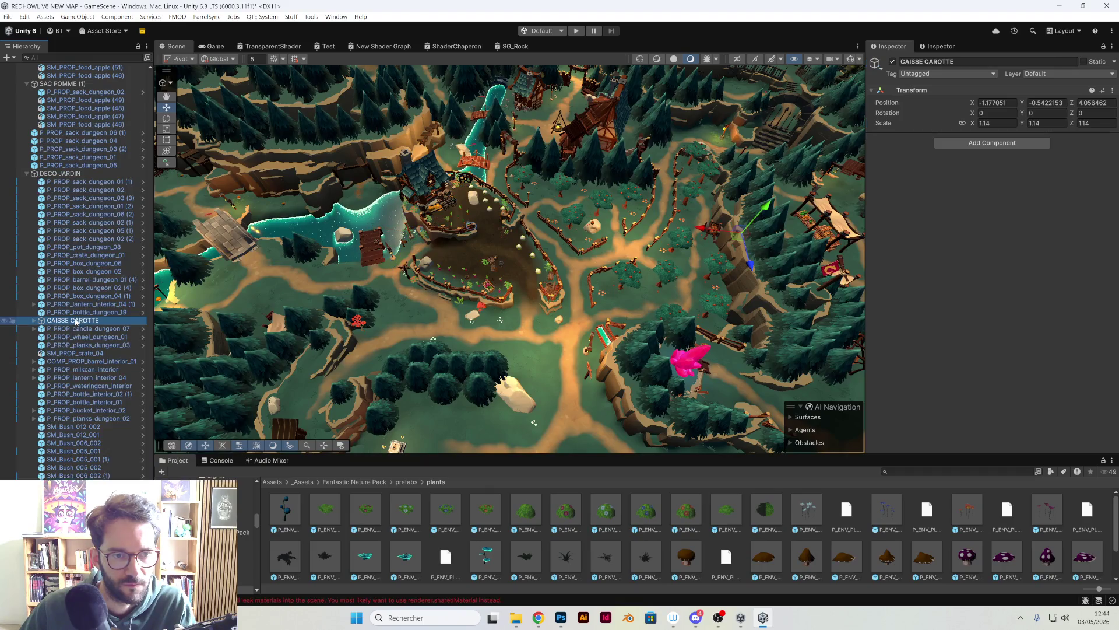
pyautogui.click(358, 326)
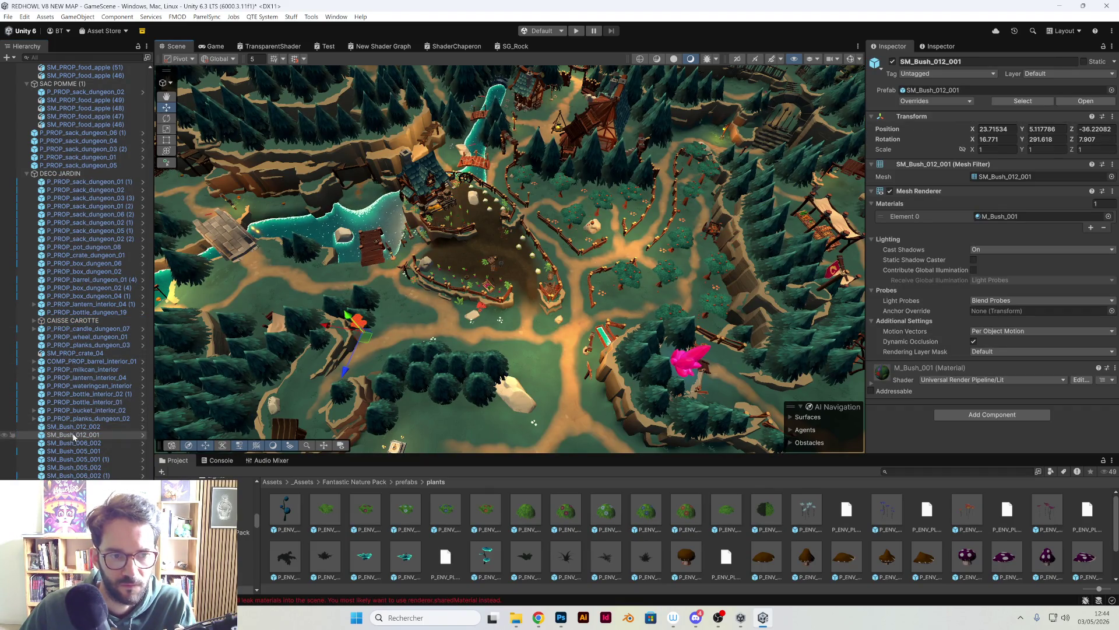
pyautogui.moveTo(336, 285); pyautogui.dragTo(309, 298)
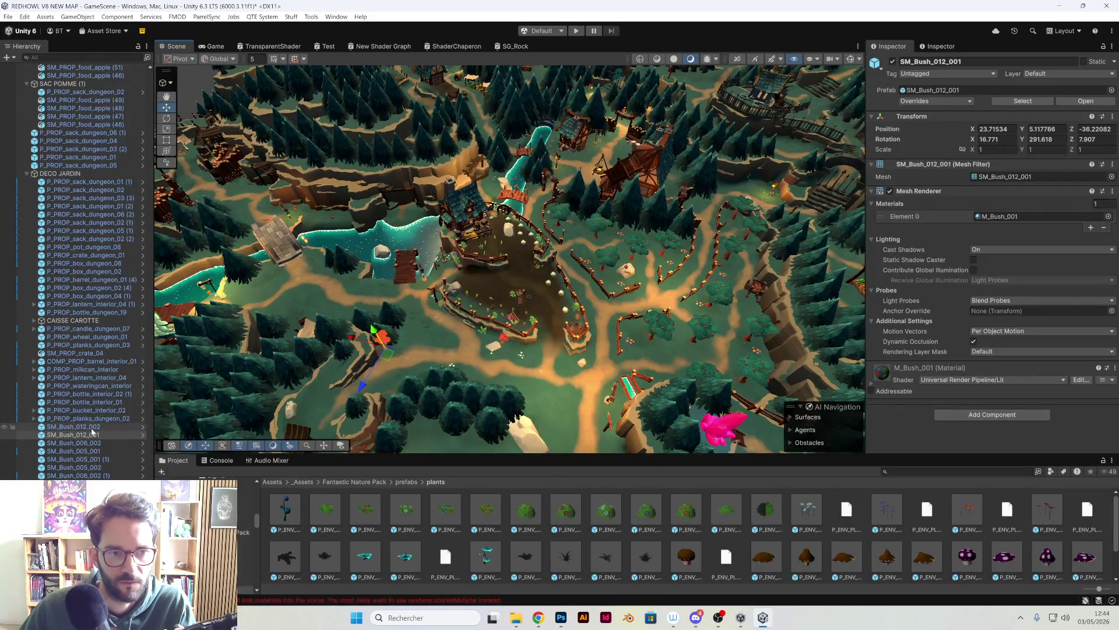
pyautogui.moveTo(64, 206); pyautogui.dragTo(62, 171)
pyautogui.scroll(10, 78, 436)
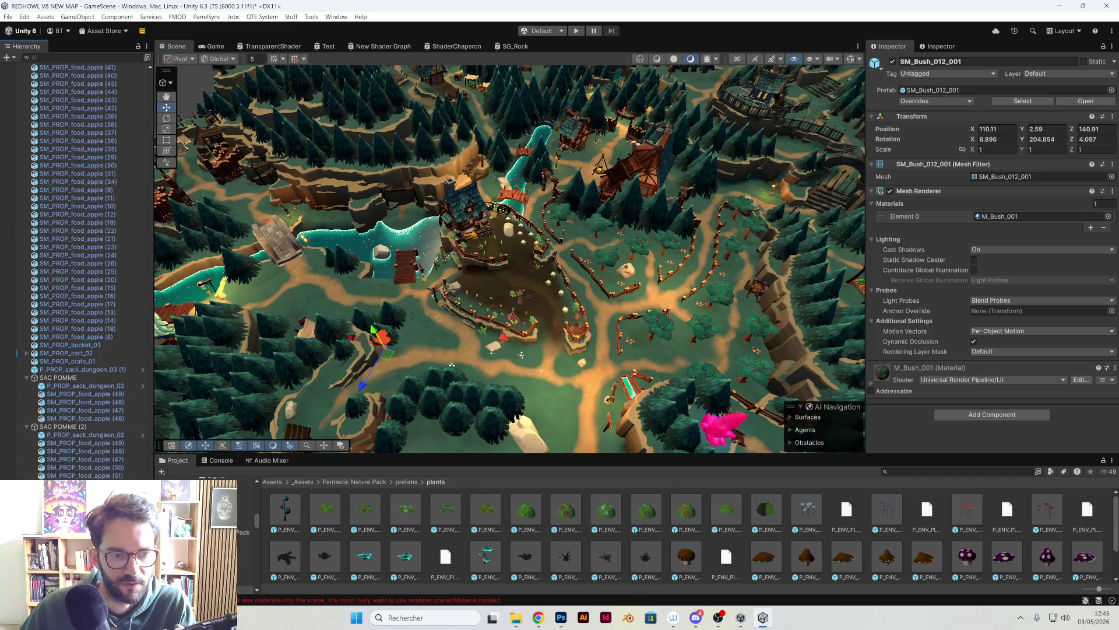
pyautogui.click(70, 493)
pyautogui.scroll(2, 620, 286)
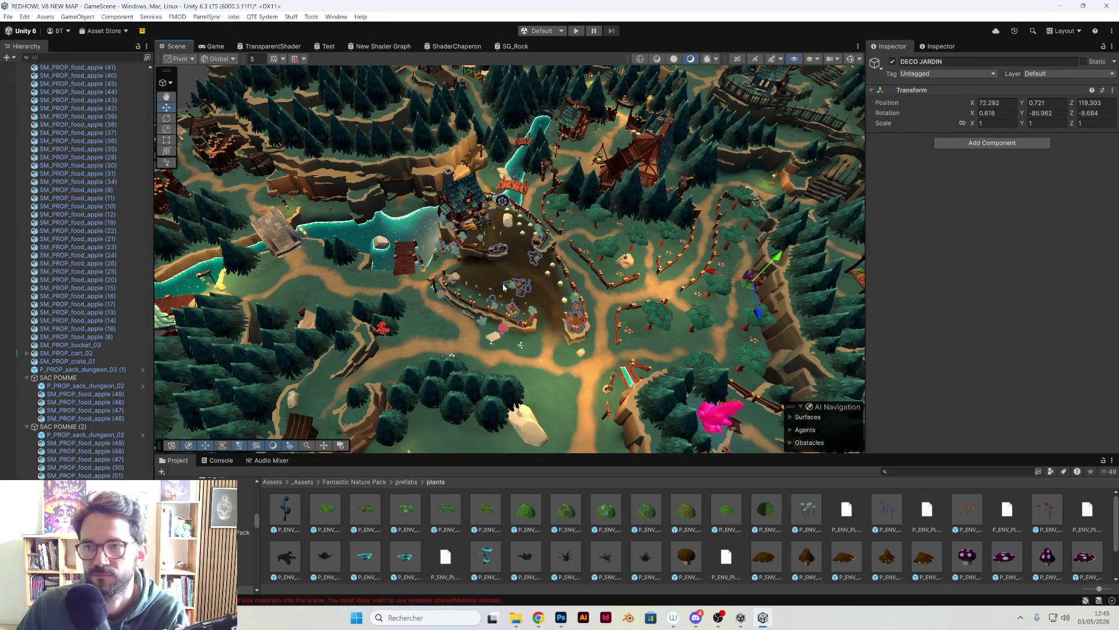
pyautogui.moveTo(621, 285)
pyautogui.mouseDown()
pyautogui.moveTo(474, 271)
pyautogui.moveTo(627, 311)
pyautogui.moveTo(702, 167)
pyautogui.mouseUp()
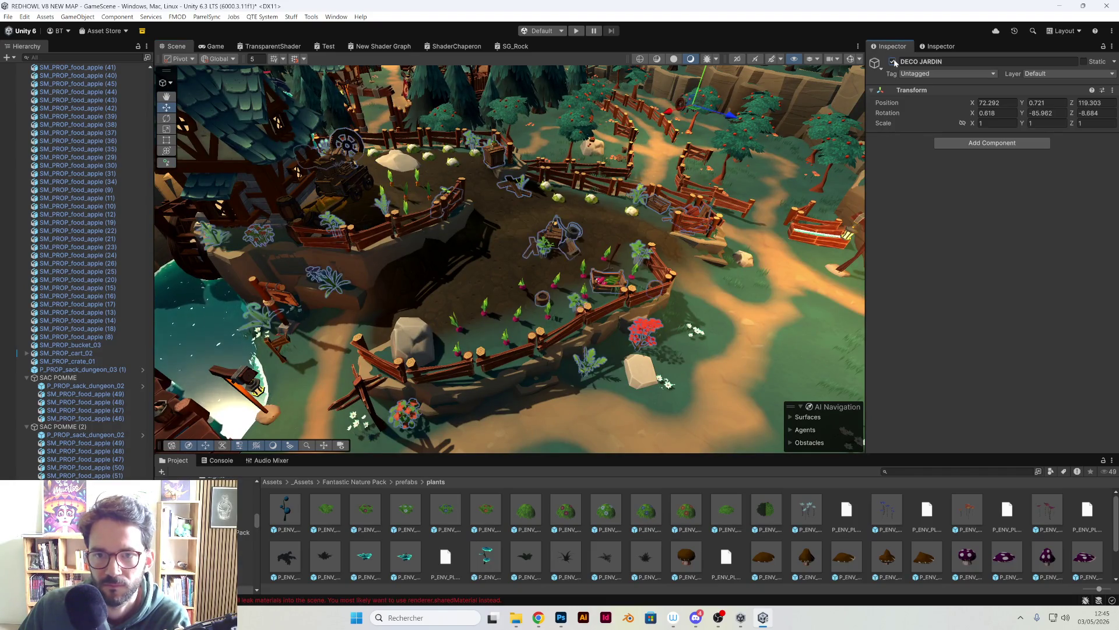
# Select the candle's P_pointlight_fire_anim_dungeon light on the garden crate, at Position Y 0.931.
pyautogui.scroll(-10, 486, 200)
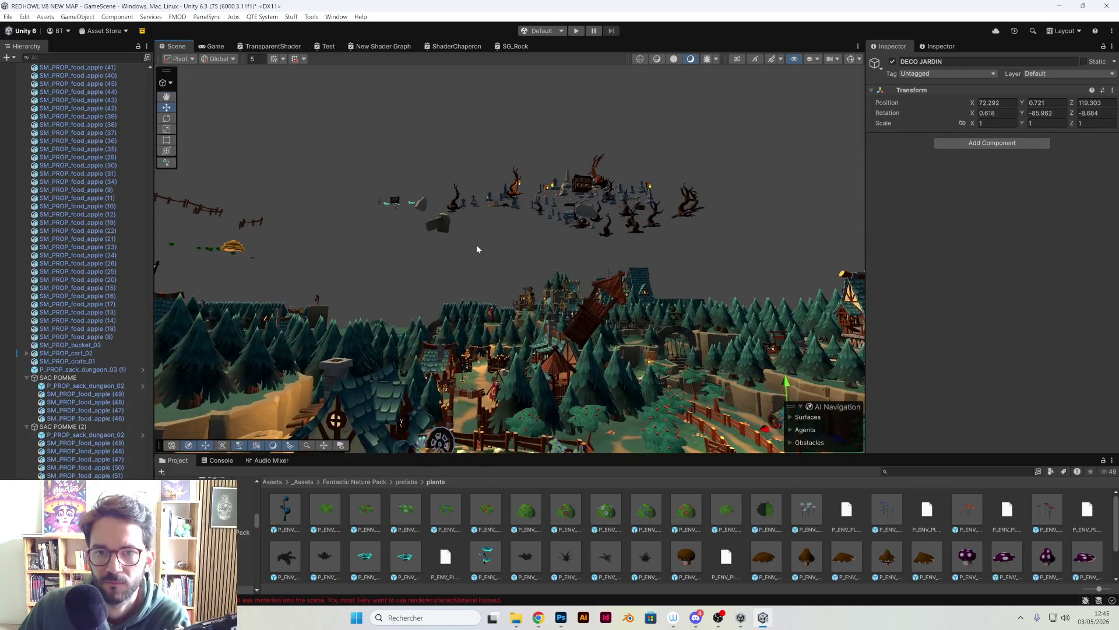
pyautogui.click(477, 249)
pyautogui.scroll(10, 477, 249)
pyautogui.moveTo(477, 249)
pyautogui.mouseDown()
pyautogui.moveTo(523, 174)
pyautogui.moveTo(506, 303)
pyautogui.mouseUp()
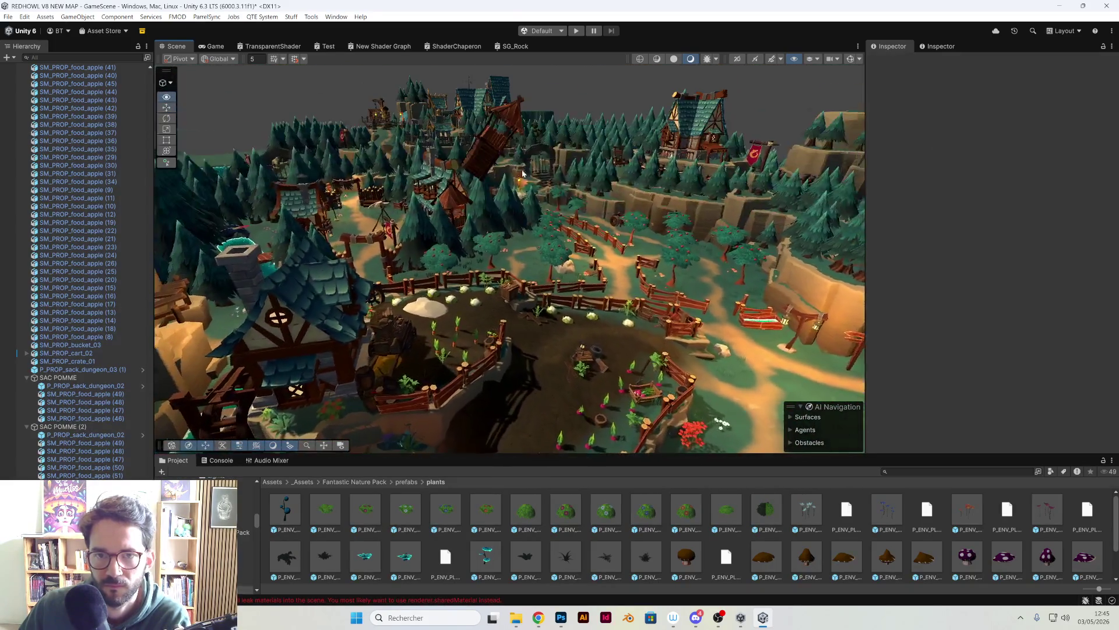
pyautogui.scroll(8, 522, 173)
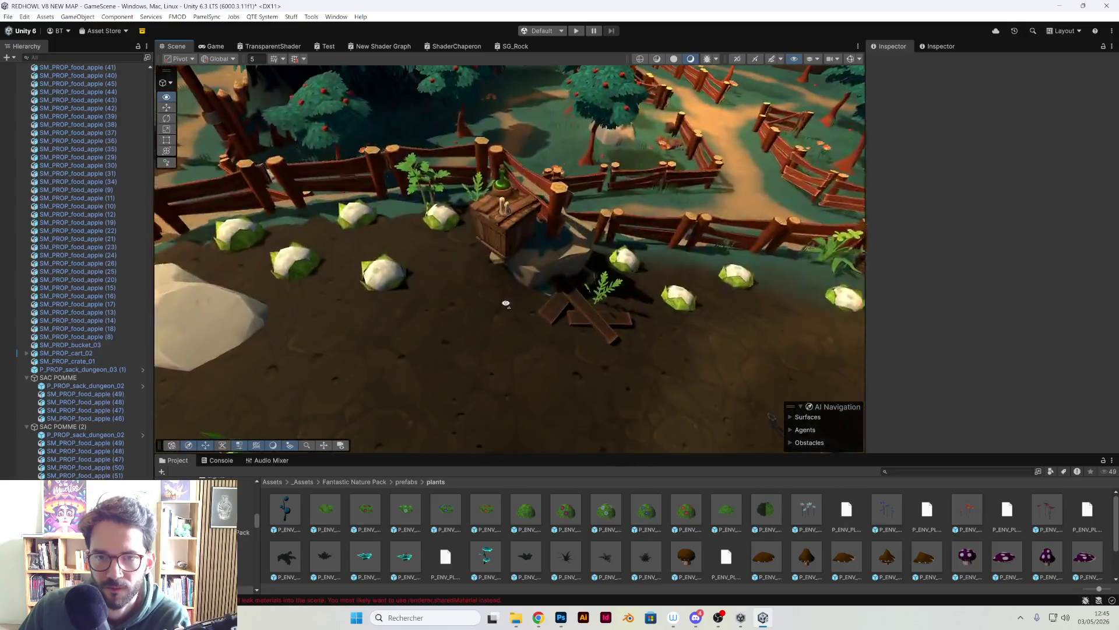
pyautogui.scroll(3, 506, 303)
pyautogui.click(495, 178)
pyautogui.moveTo(495, 178); pyautogui.dragTo(495, 128)
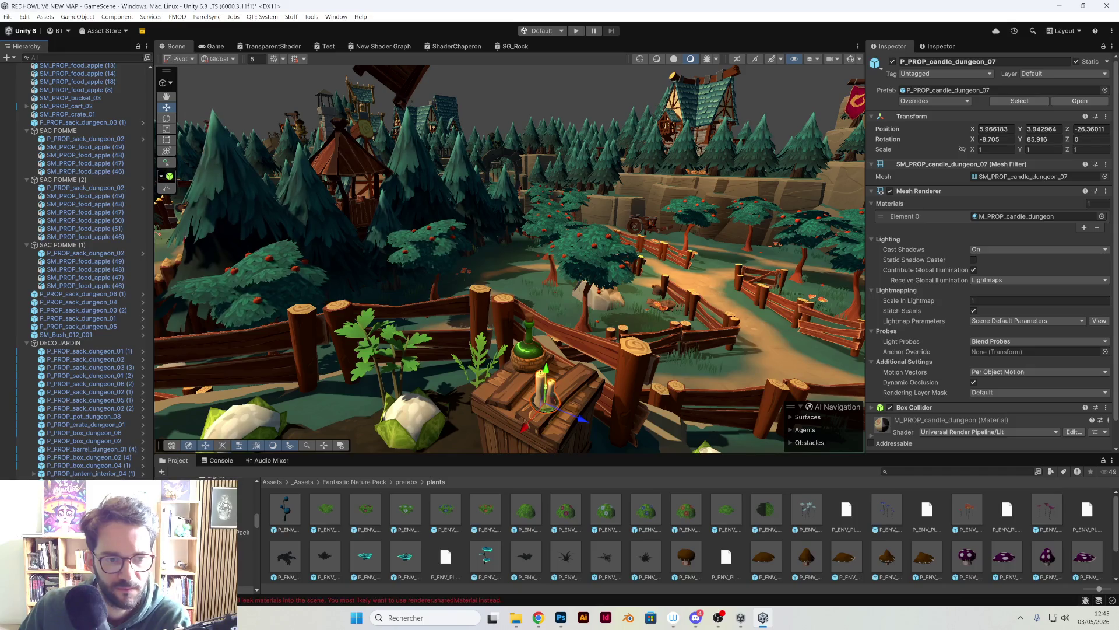
pyautogui.click(561, 395)
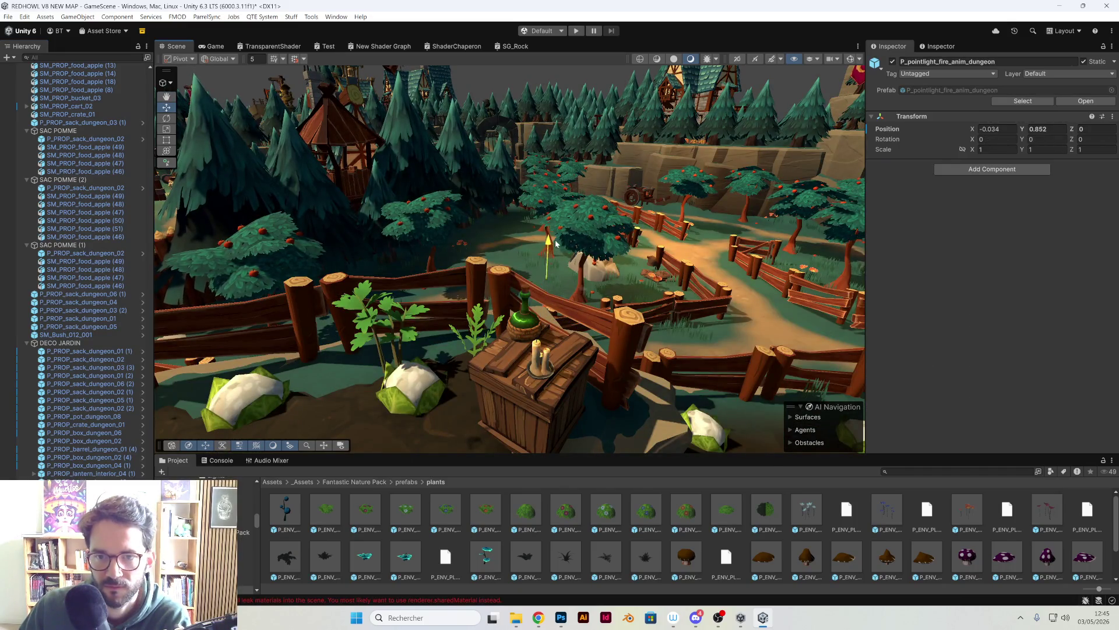
# Swing the view over the village fort and frame the UI canvas object.
pyautogui.moveTo(557, 237)
pyautogui.mouseDown()
pyautogui.moveTo(857, 45)
pyautogui.moveTo(662, 148)
pyautogui.moveTo(562, 280)
pyautogui.moveTo(563, 367)
pyautogui.mouseUp()
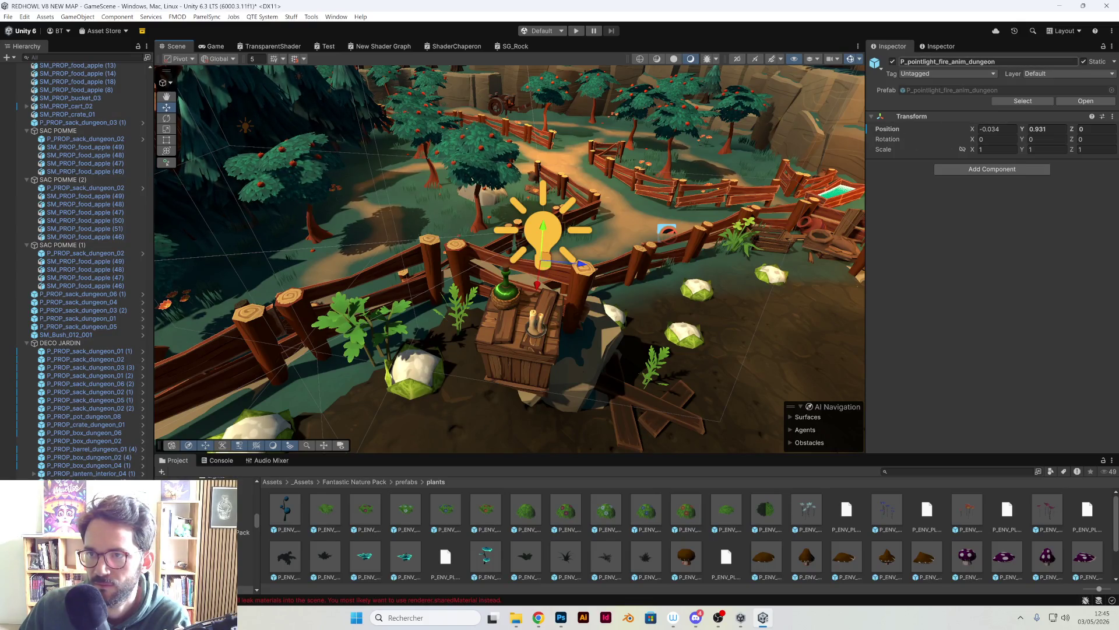
pyautogui.moveTo(987, 98); pyautogui.dragTo(655, 168)
pyautogui.click(656, 168)
pyautogui.moveTo(592, 254)
pyautogui.mouseDown()
pyautogui.moveTo(615, 353)
pyautogui.moveTo(654, 360)
pyautogui.mouseUp()
pyautogui.press('f')
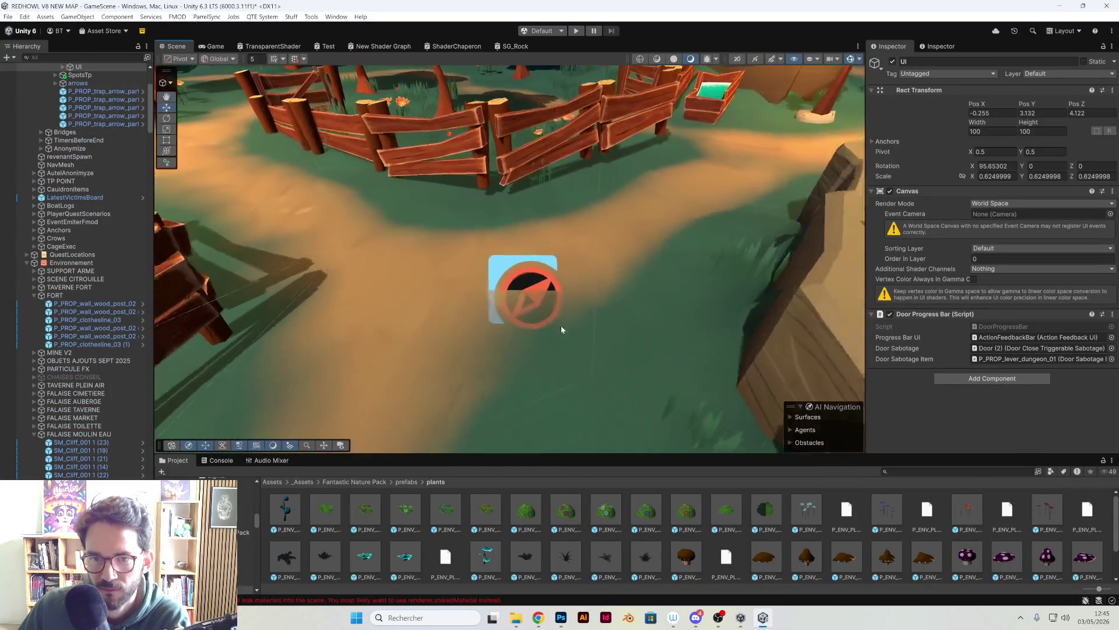
# Turn off Gizmos and orbit to view the fences, garden and house without icons.
pyautogui.click(852, 59)
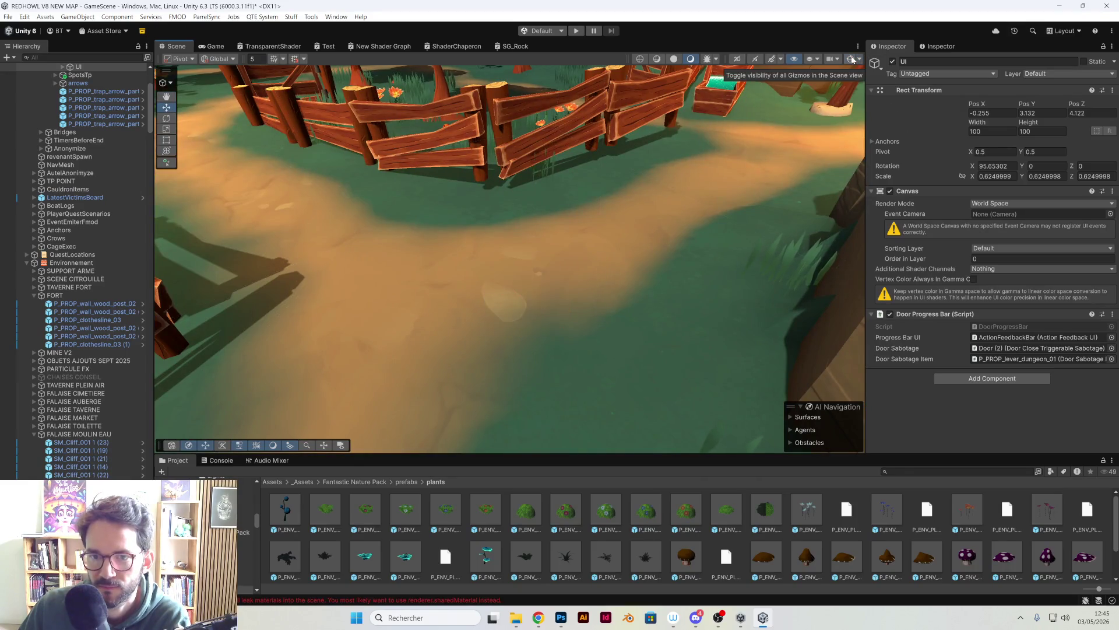
pyautogui.moveTo(513, 315)
pyautogui.mouseDown()
pyautogui.moveTo(536, 271)
pyautogui.moveTo(505, 268)
pyautogui.moveTo(378, 191)
pyautogui.moveTo(520, 257)
pyautogui.moveTo(499, 275)
pyautogui.moveTo(489, 248)
pyautogui.mouseUp()
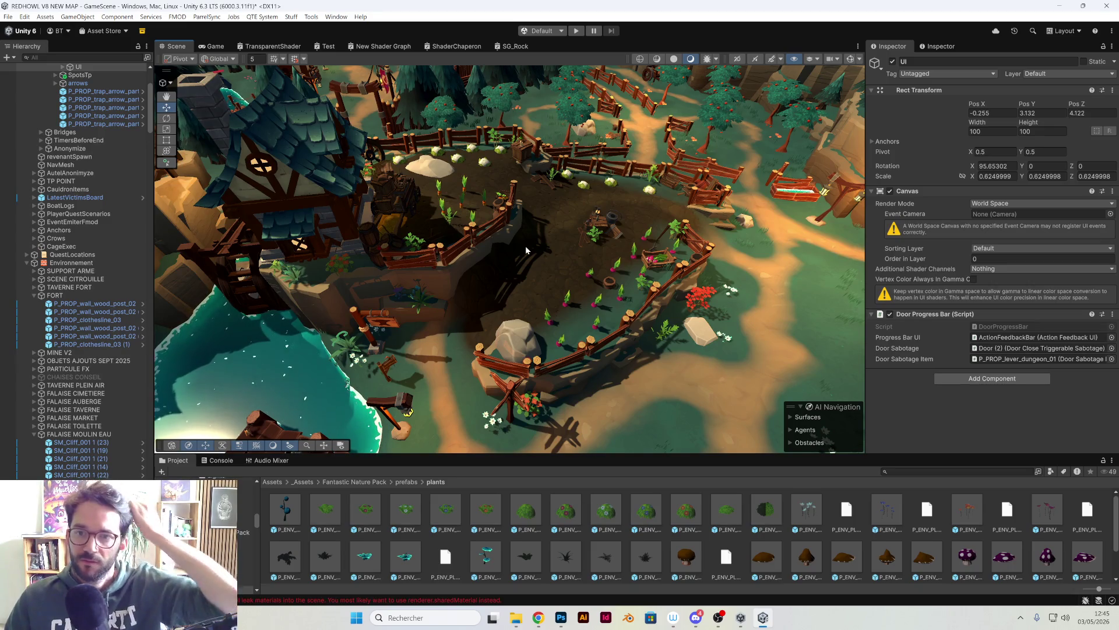
pyautogui.moveTo(526, 251)
pyautogui.mouseDown()
pyautogui.moveTo(507, 198)
pyautogui.moveTo(524, 231)
pyautogui.moveTo(452, 287)
pyautogui.moveTo(258, 293)
pyautogui.mouseUp()
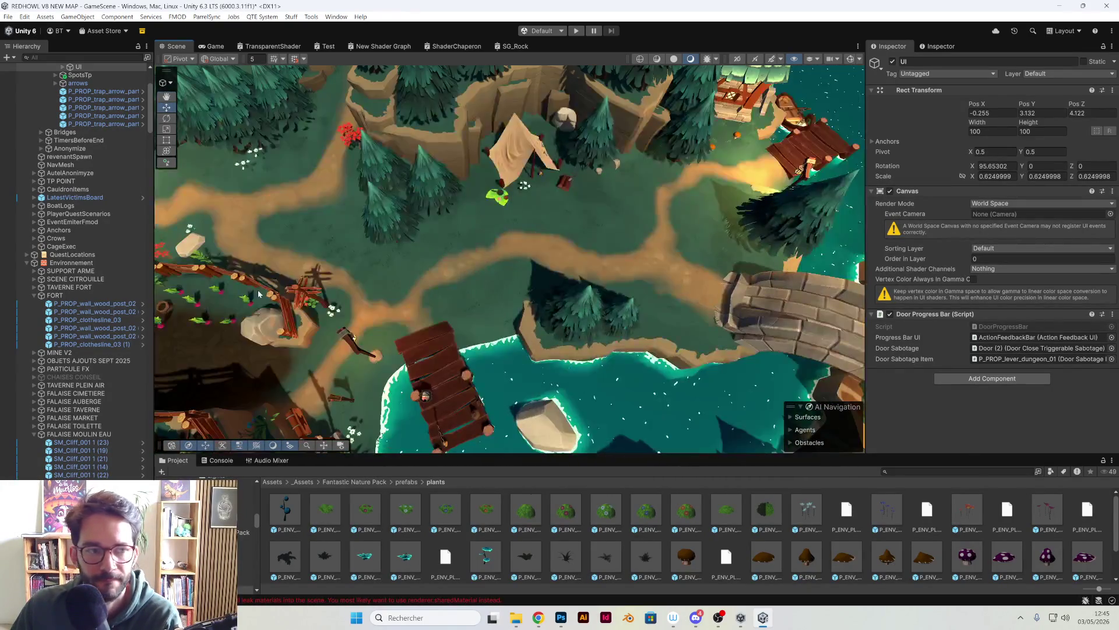